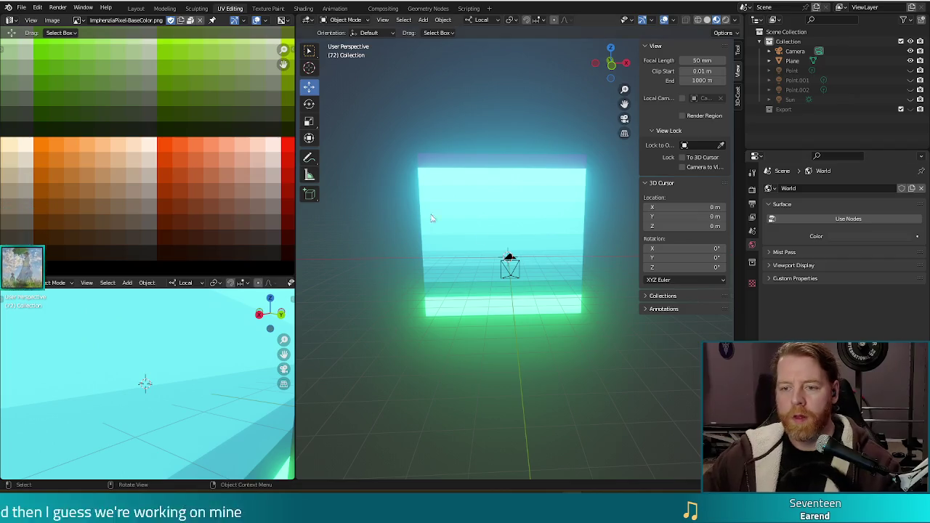
Select the wall plane in Edit Mode and start moving its UVs across the palette texture
left_click(523, 231)
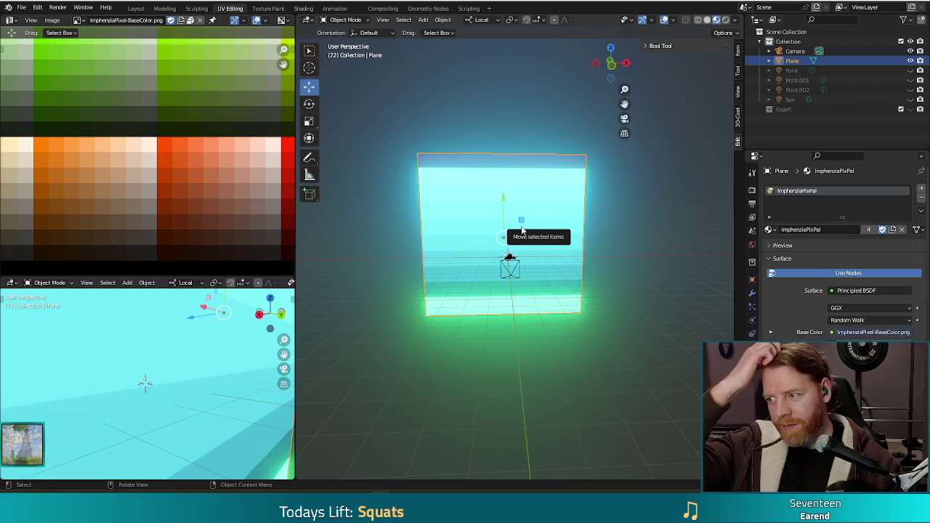
middle_click_drag(611, 341, 604, 346)
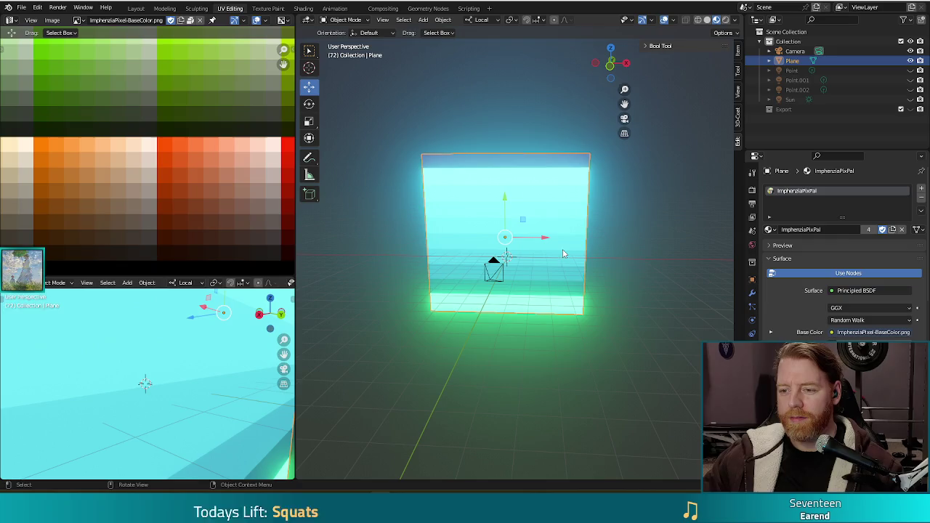
key("Tab")
scroll(233, 177, "down", 2)
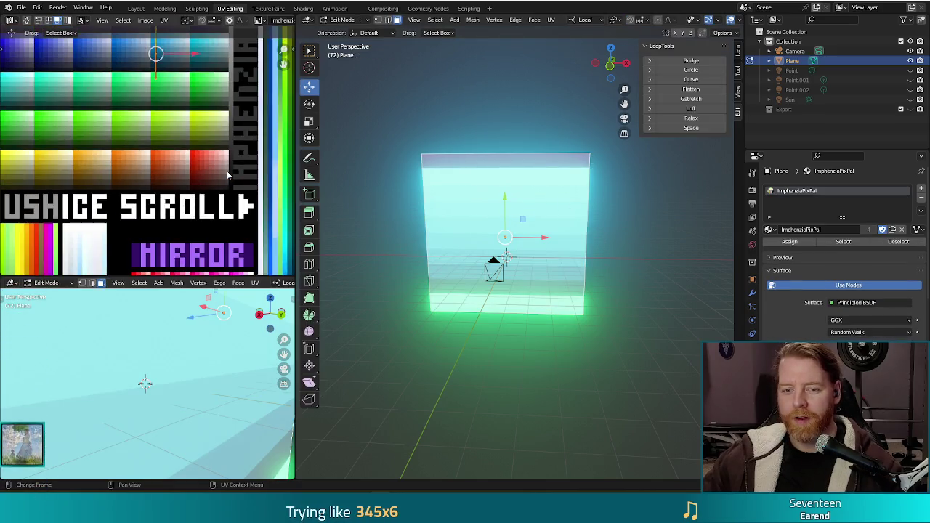
scroll(183, 169, "down", 2)
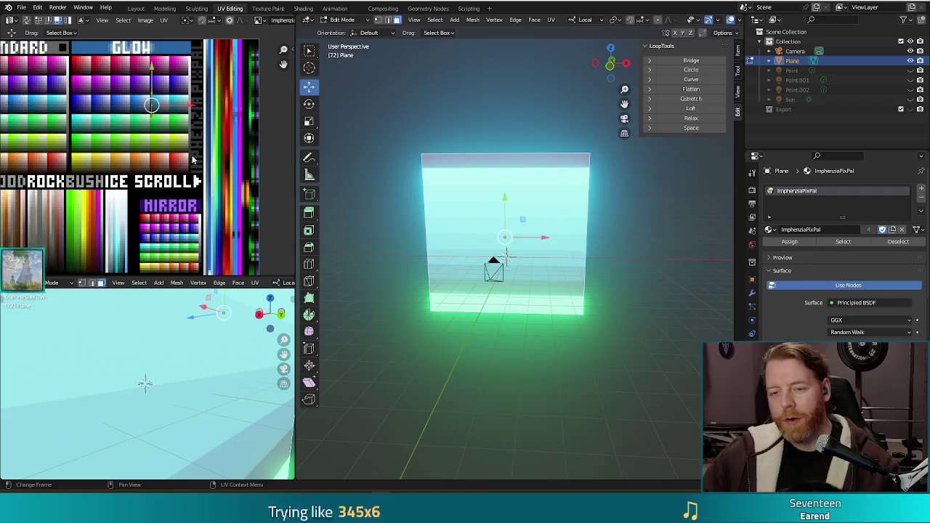
scroll(116, 175, "down", 2)
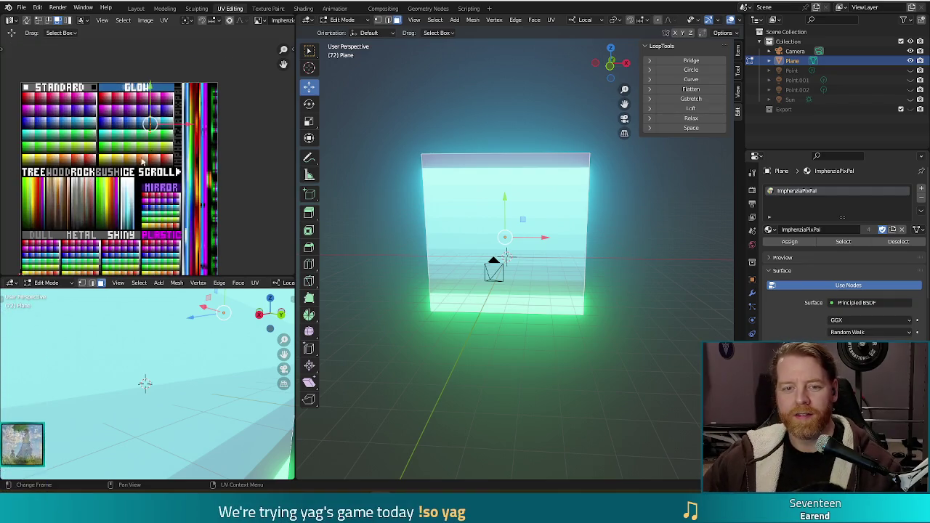
key("g")
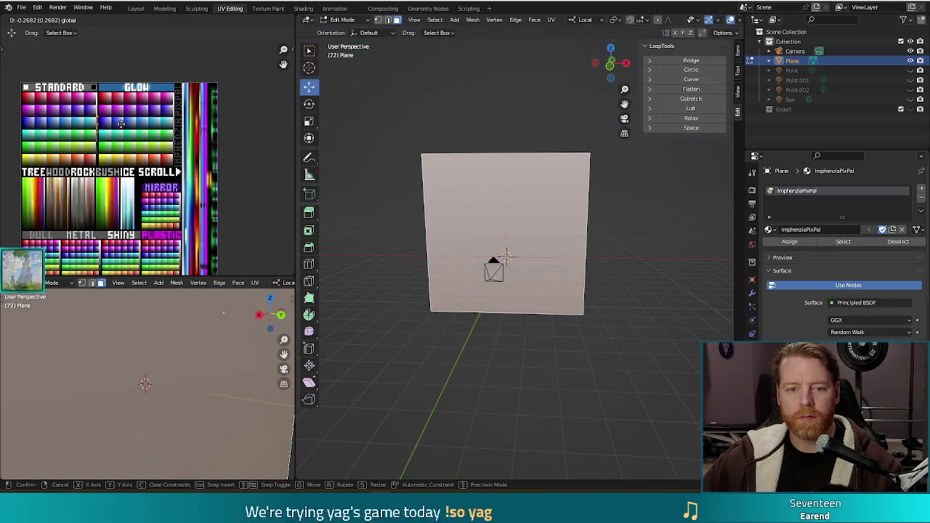
key("Escape")
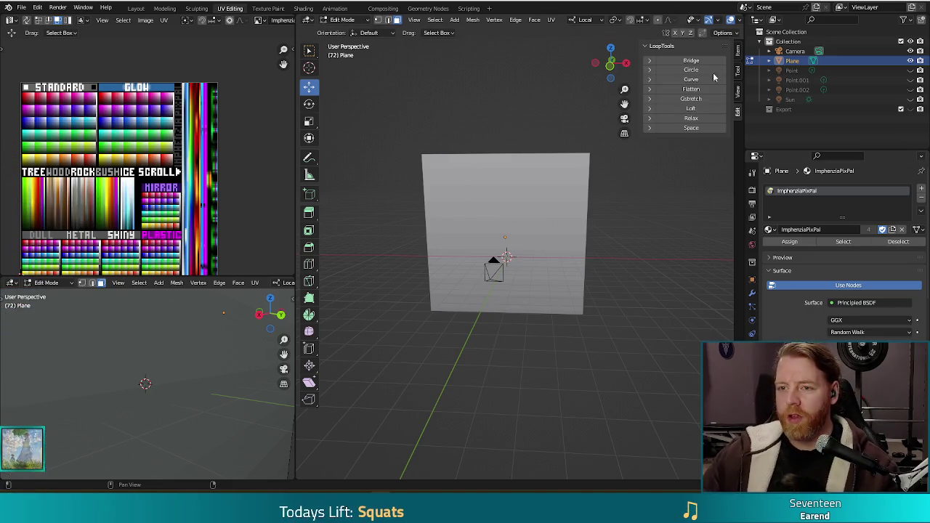
middle_click_drag(625, 364, 642, 363)
Save guillotine.blend, then undo a cube mistakenly added inside the plane's mesh
key("ctrl+s")
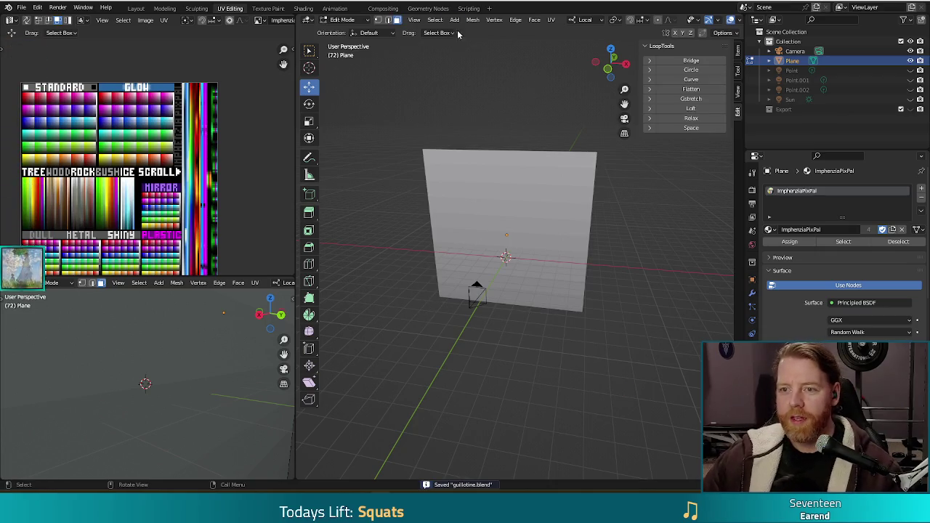
left_click(454, 20)
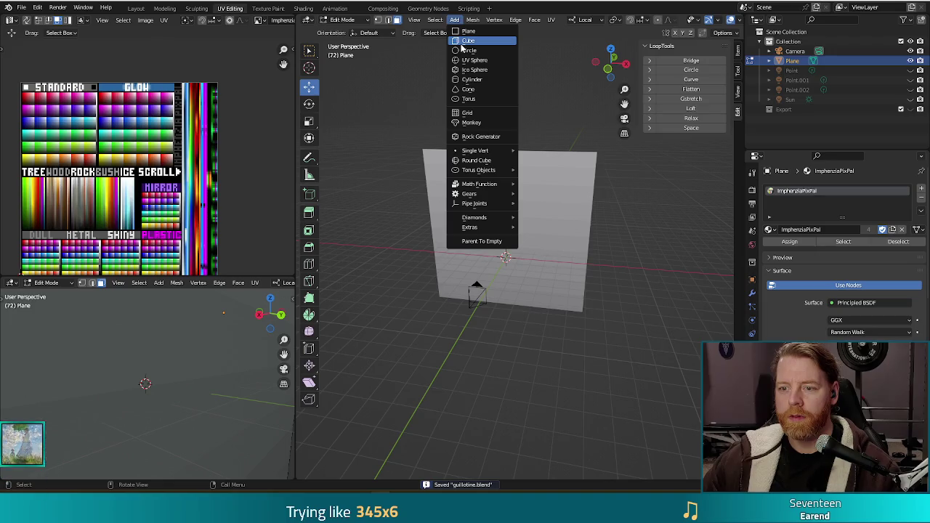
left_click(468, 40)
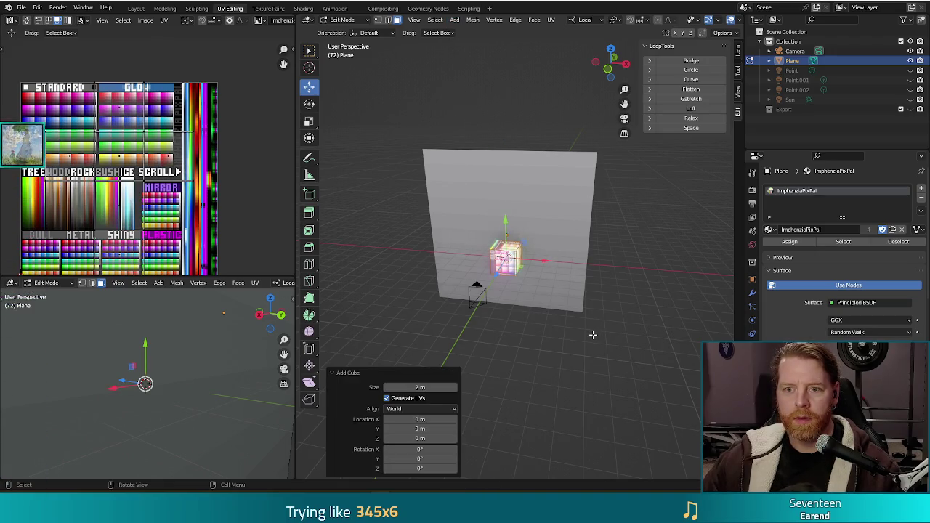
key("ctrl+z")
Add a separate cube object at the origin and enter its Edit Mode
key("Tab")
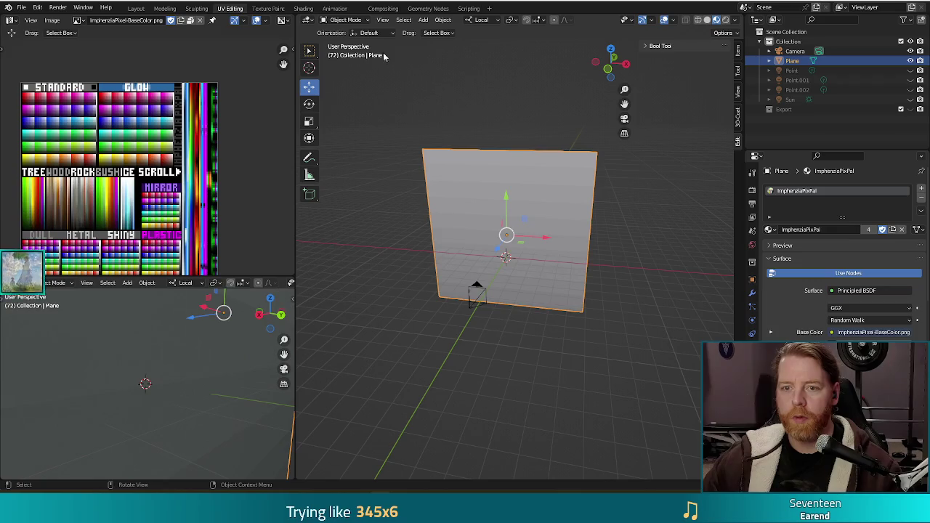
left_click(425, 20)
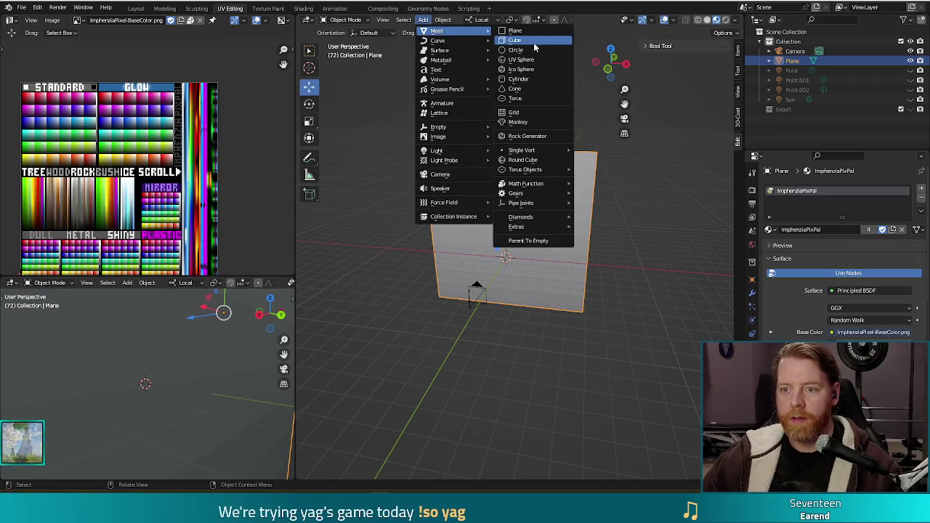
left_click(512, 38)
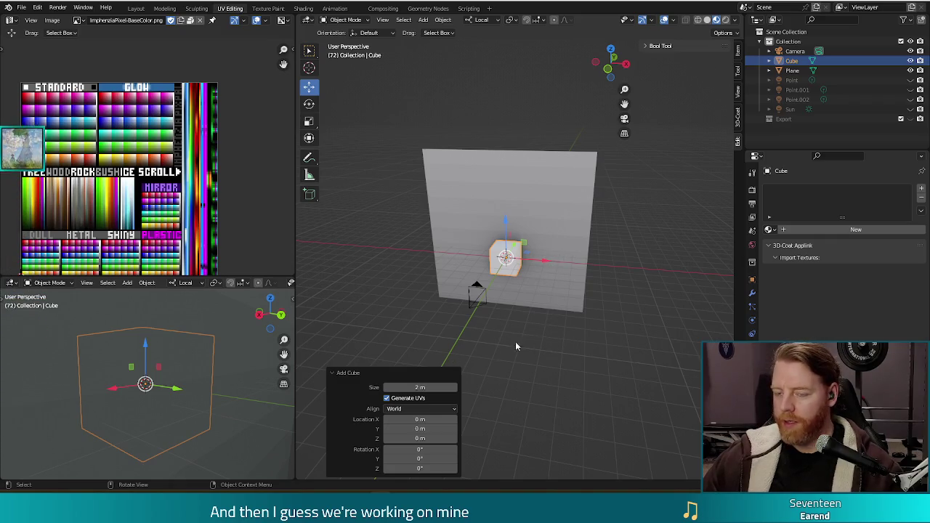
key("Tab")
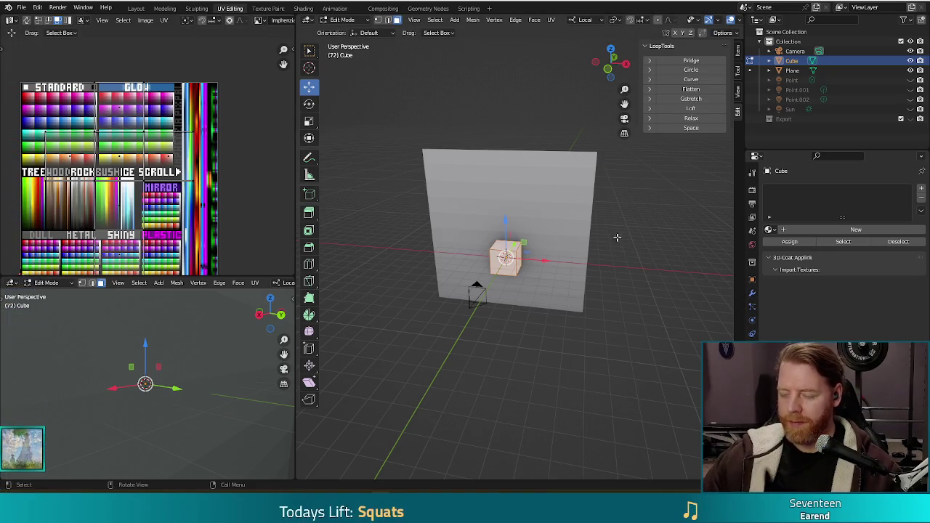
left_click(752, 292)
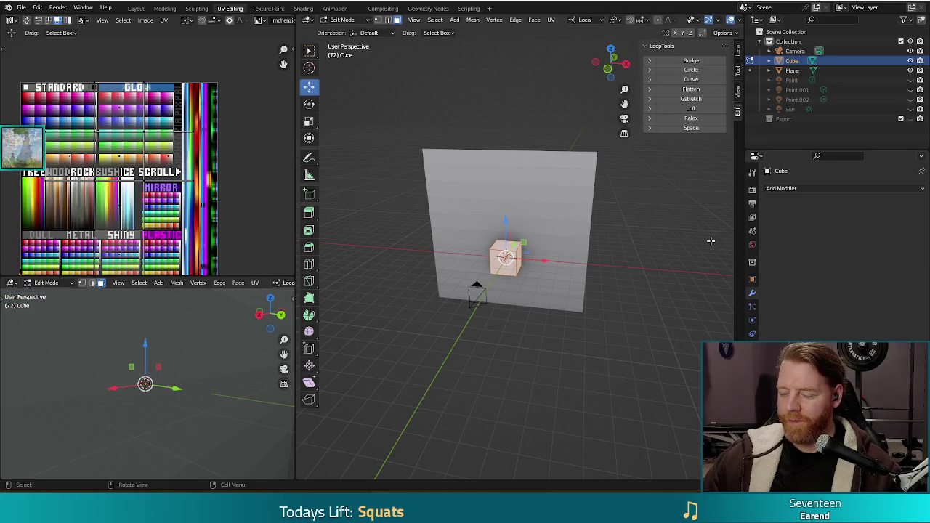
Move the cube 2.86 m along X, add a Mirror modifier, and view from the front
left_click(799, 189)
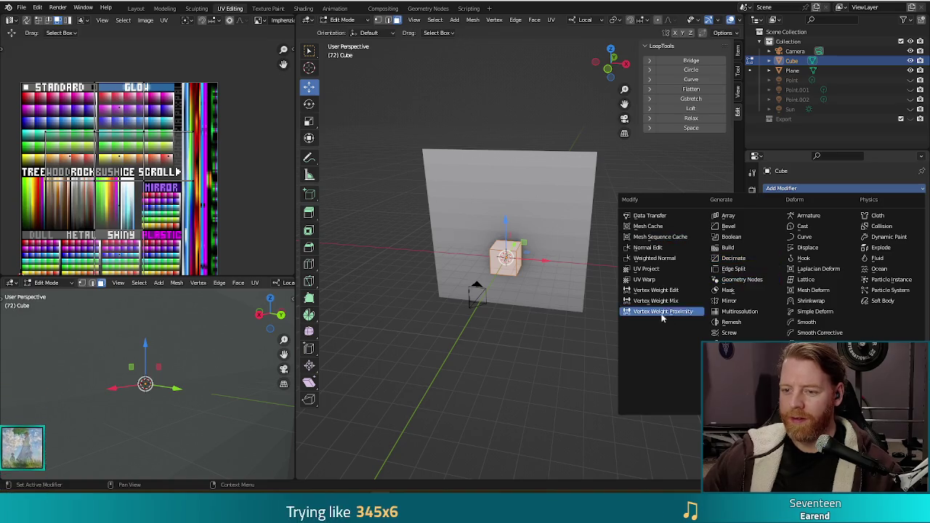
key("Escape")
left_click_drag(539, 262, 577, 263)
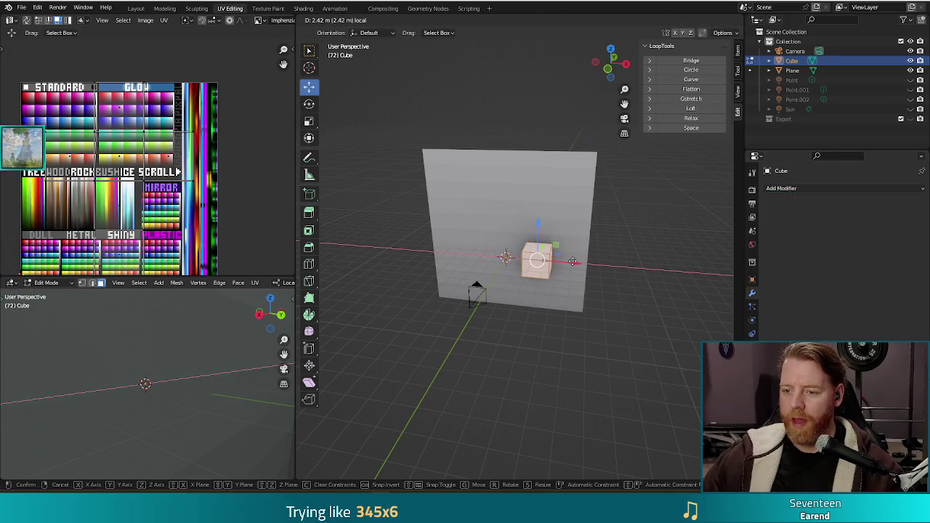
left_click(800, 189)
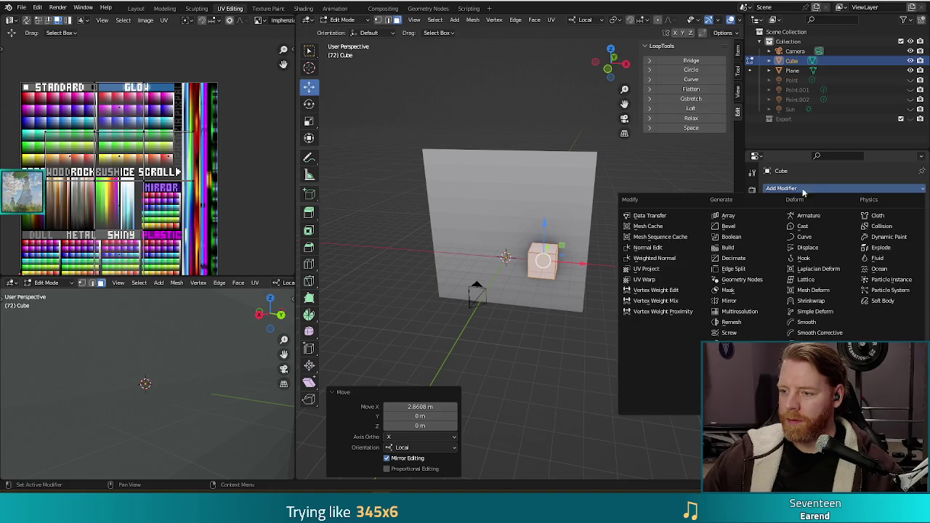
left_click(729, 301)
scroll(561, 320, "up", 1)
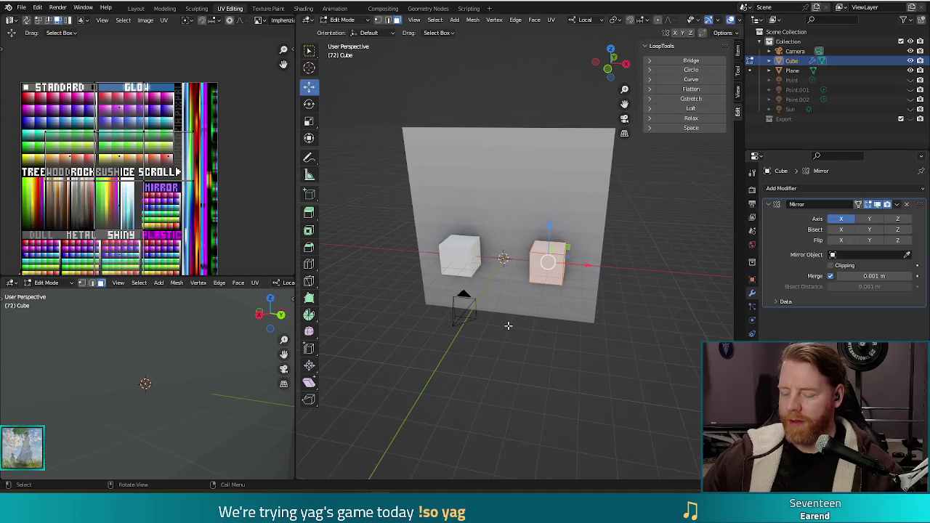
key("KP_1")
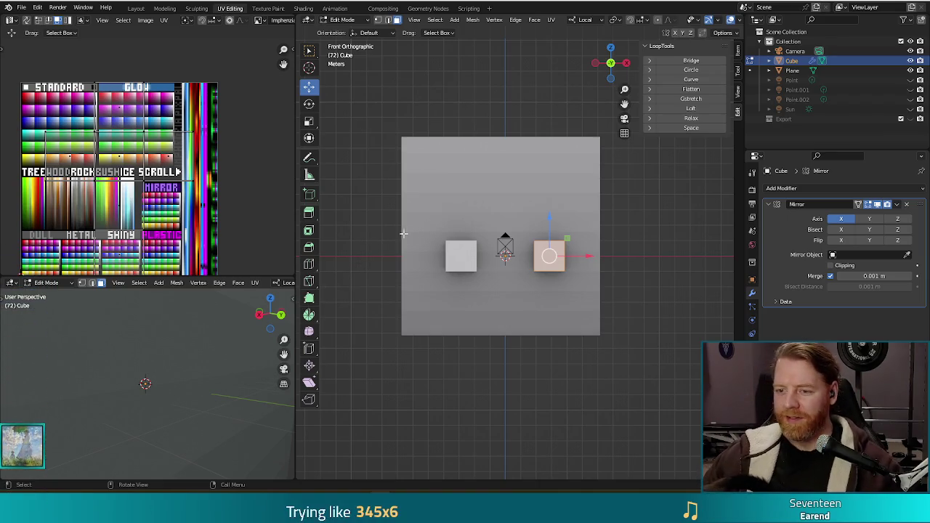
Scale the mirrored cubes taller on Z, thin them, restretch height 1.399, and enable mirror clipping
key("s")
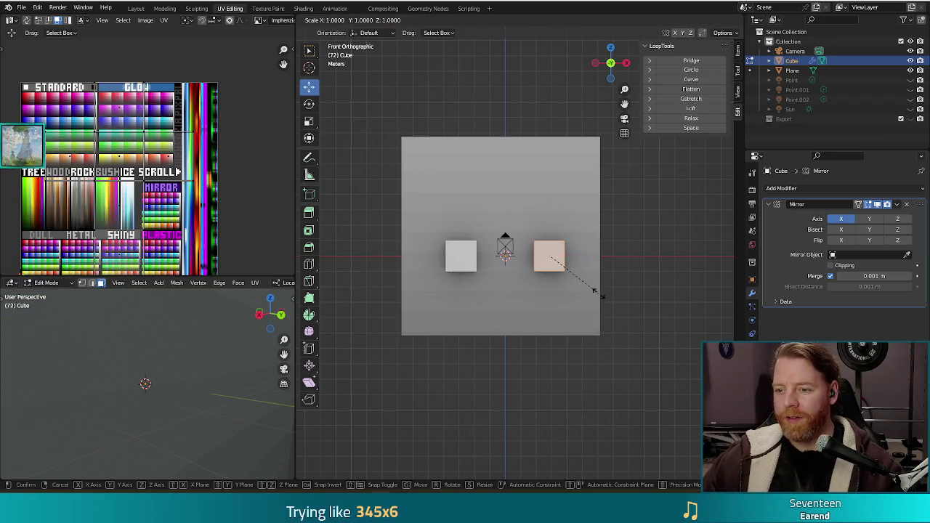
key("z")
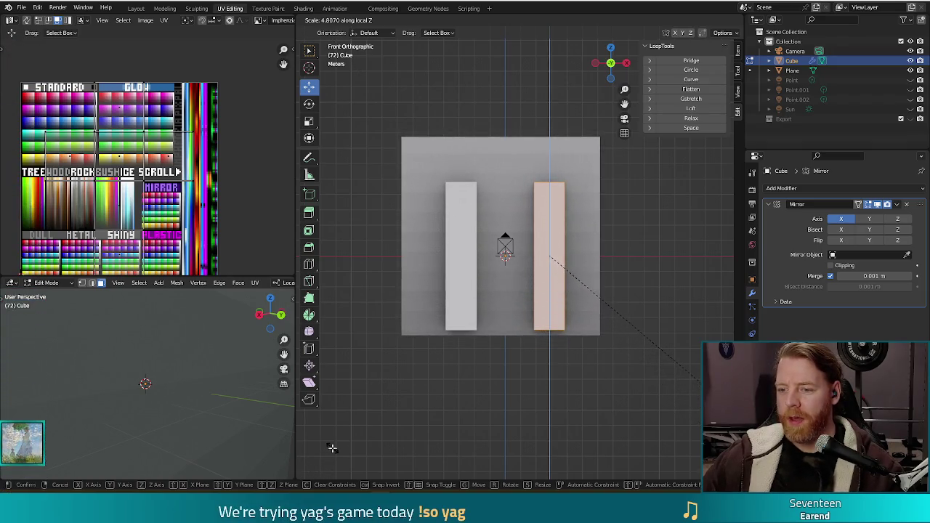
left_click(325, 469)
key("alt+s")
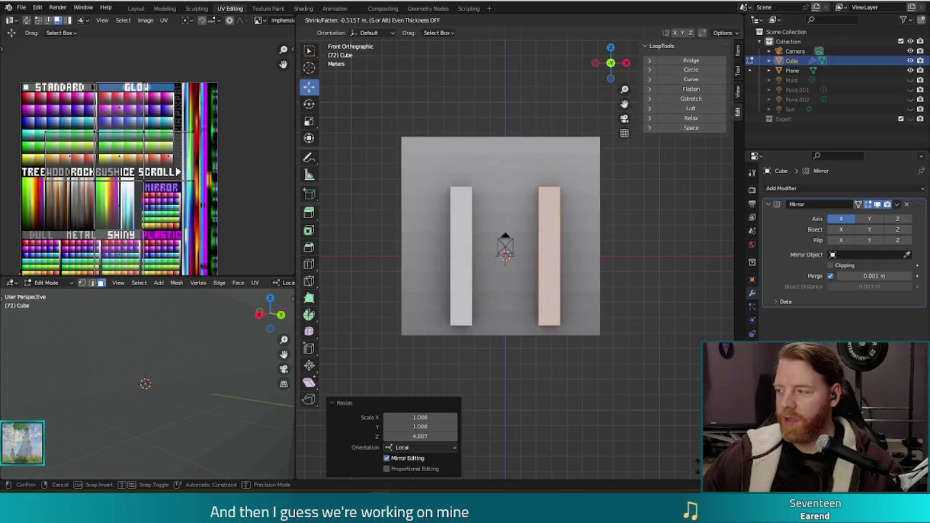
key("Return")
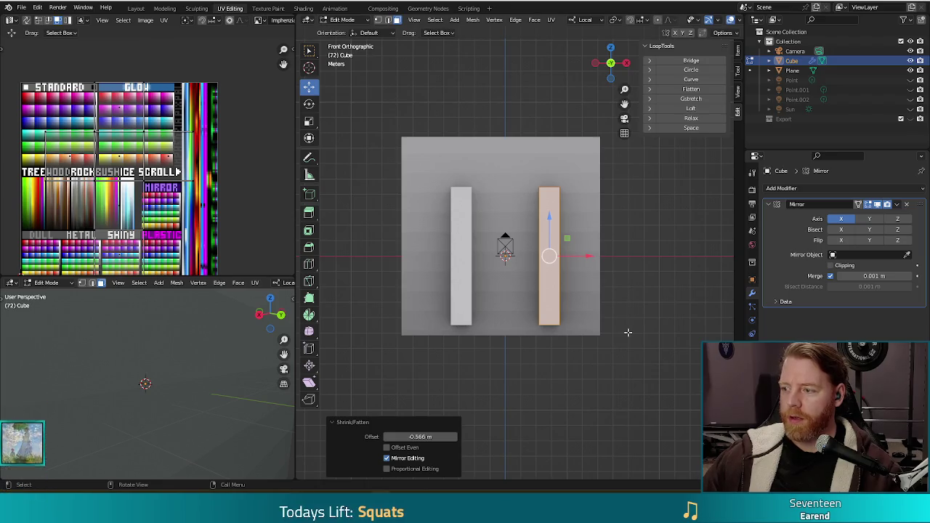
key("s")
key("z")
key("z")
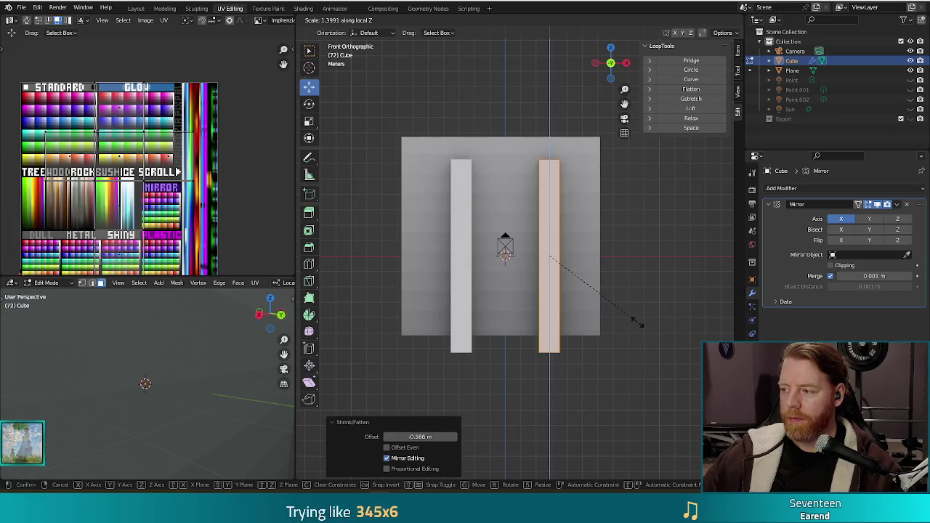
left_click(638, 322)
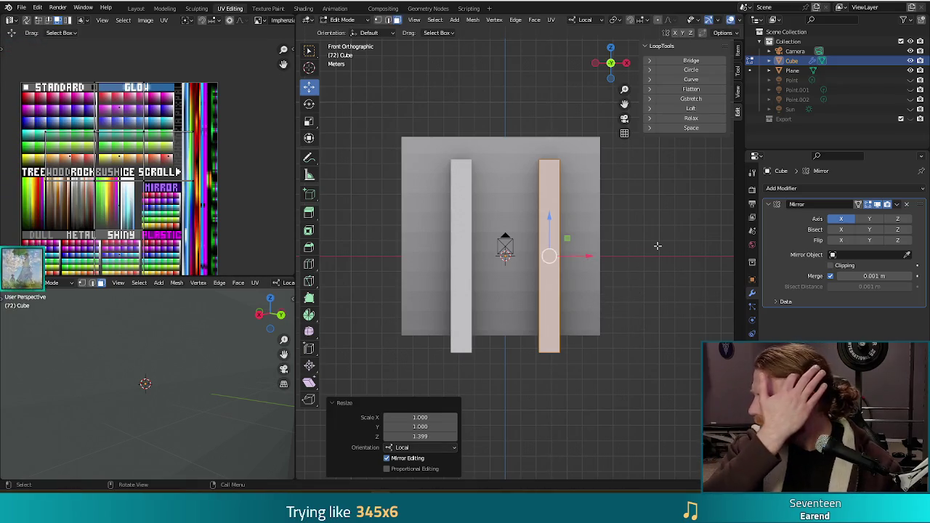
left_click(832, 266)
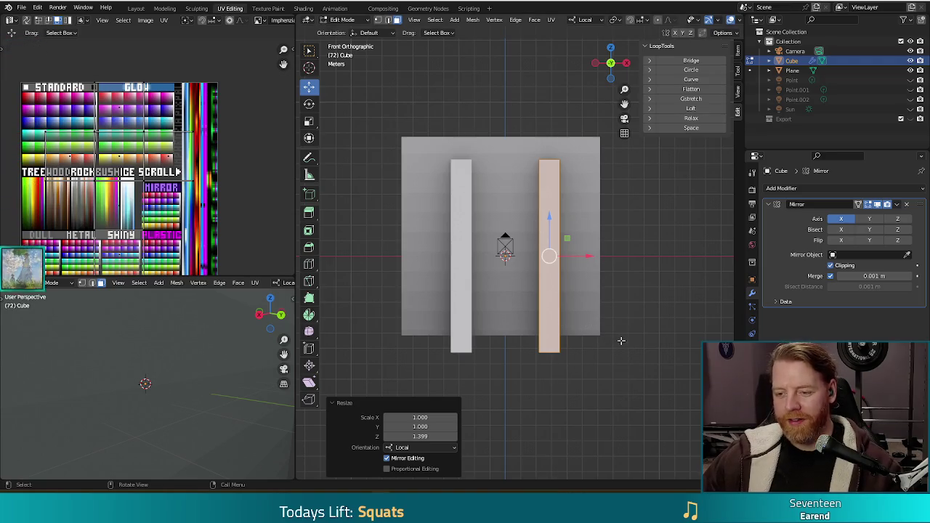
Duplicate a post, rotate the copy -90°, and raise it 6.9482 m on Z as a crossbar
key("shift+d")
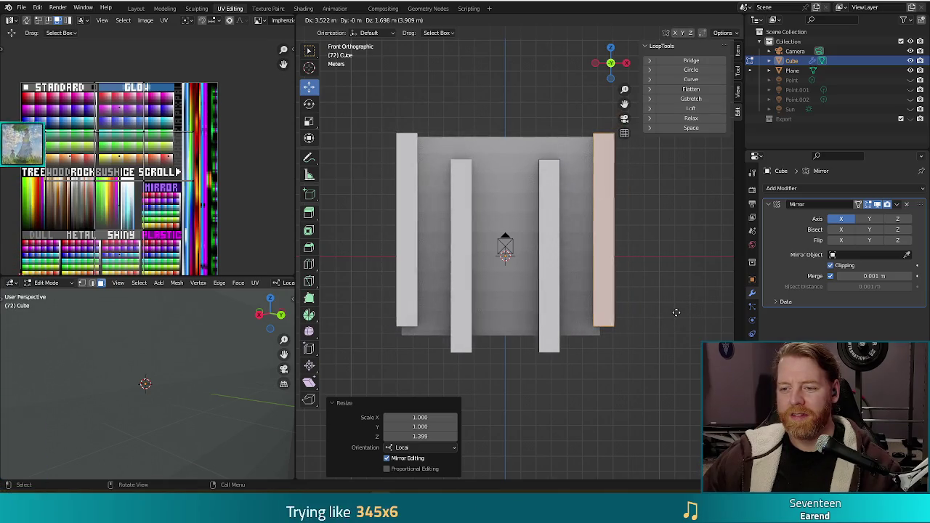
key("Escape")
key("r")
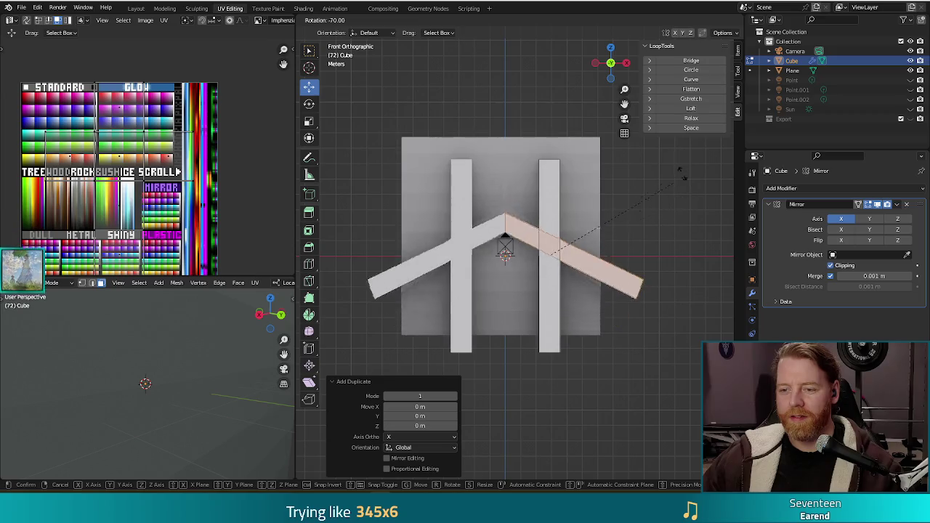
left_click(547, 236)
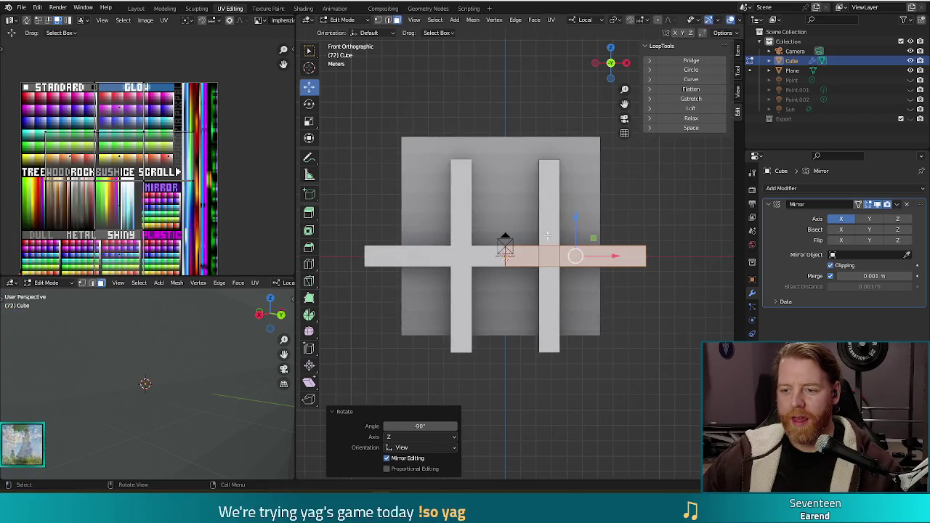
key("g")
key("z")
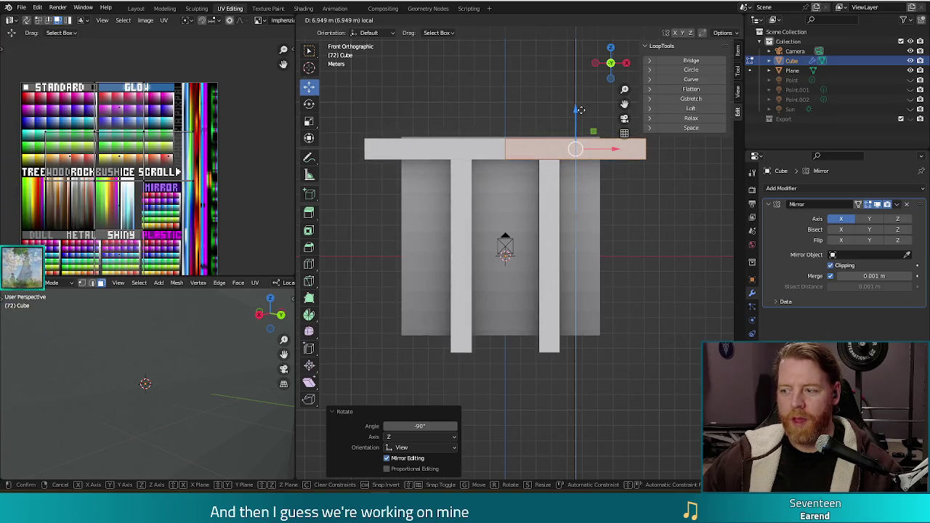
left_click(580, 109)
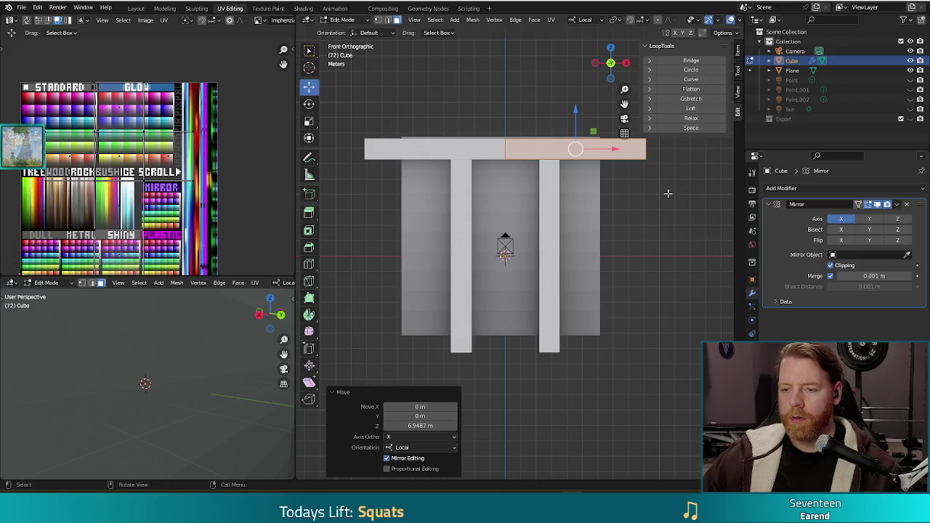
middle_click_drag(650, 199, 561, 183)
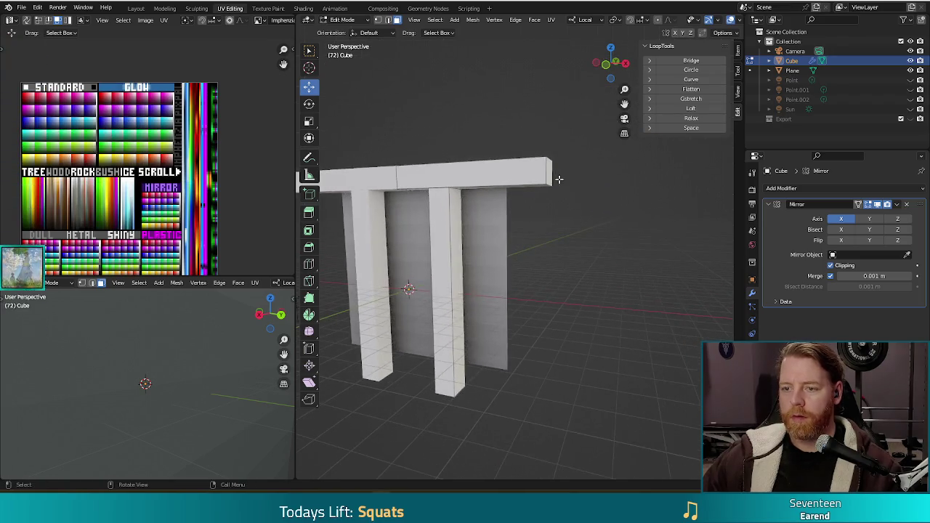
left_click(561, 184)
key("KP_1")
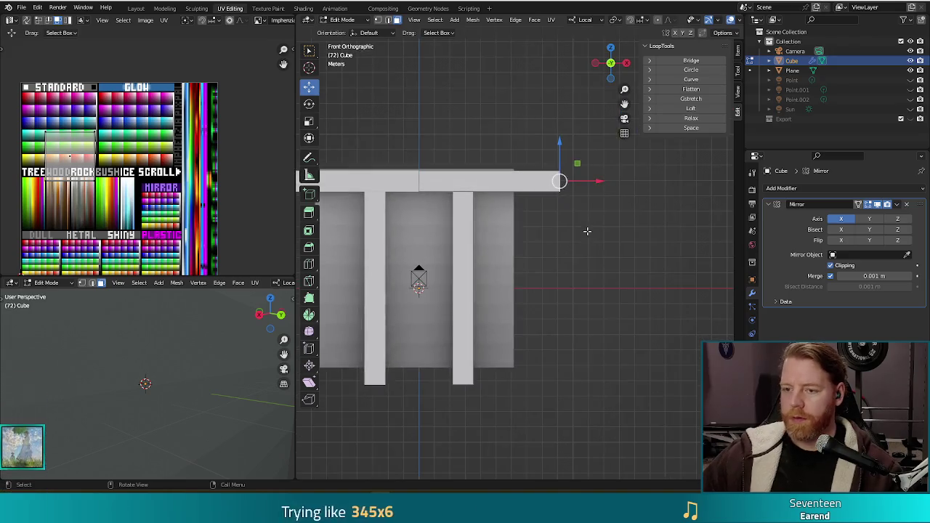
Slide the crossbar's selected end inward to shorten the beam over the posts
left_click(584, 181)
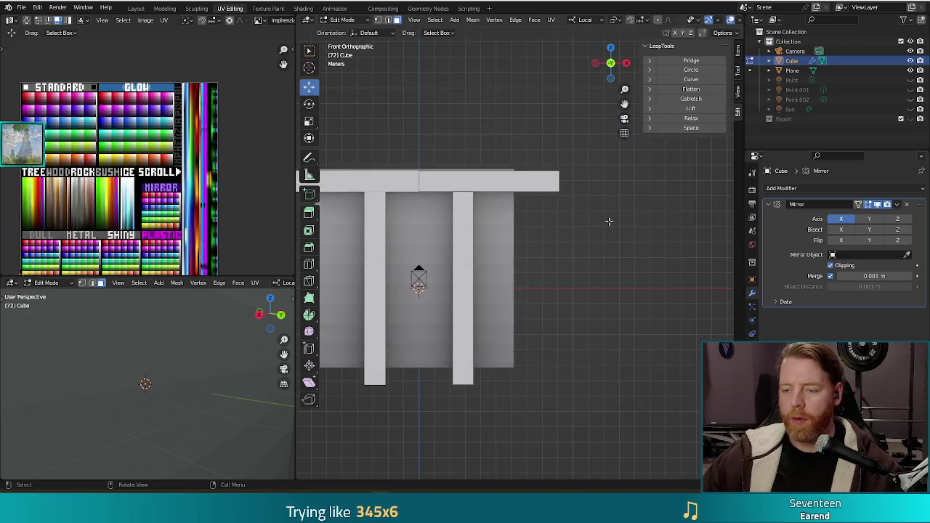
key("ctrl+z")
left_click_drag(597, 181, 514, 182)
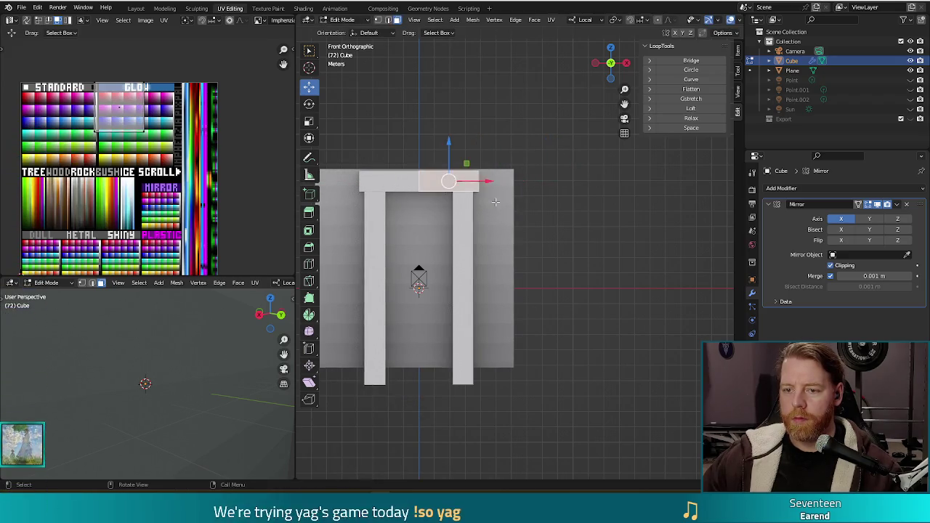
mouse_move(526, 220)
middle_mouse_down()
mouse_move(449, 232)
mouse_move(526, 161)
mouse_move(548, 197)
mouse_move(591, 191)
middle_mouse_up()
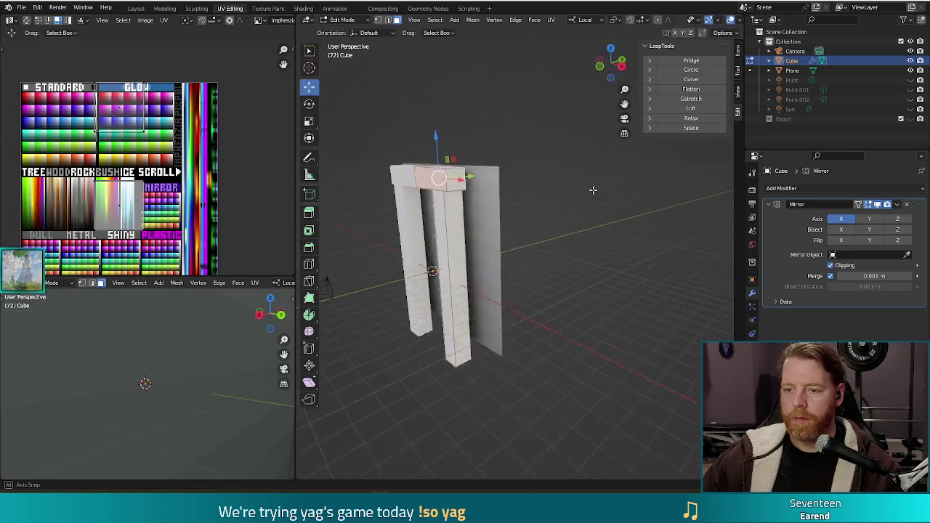
Scale the crossbar's depth along Y to 1.266 and nudge its end along X
key("s")
key("y")
key("y")
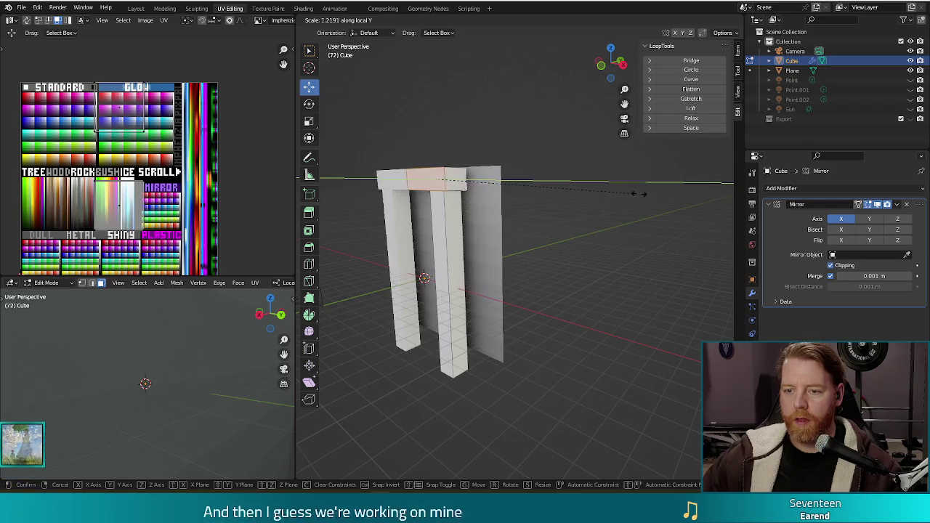
left_click(645, 194)
middle_click_drag(645, 194, 614, 186)
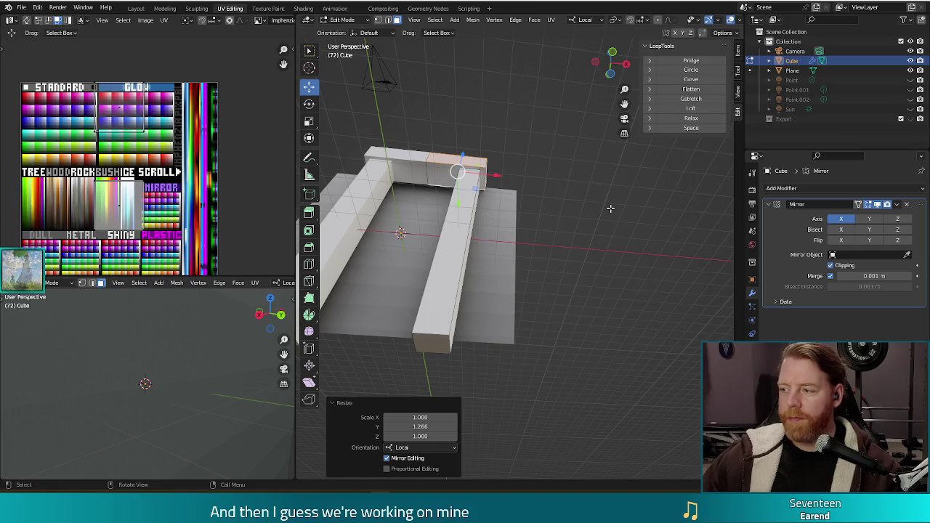
middle_click_drag(594, 202, 601, 201)
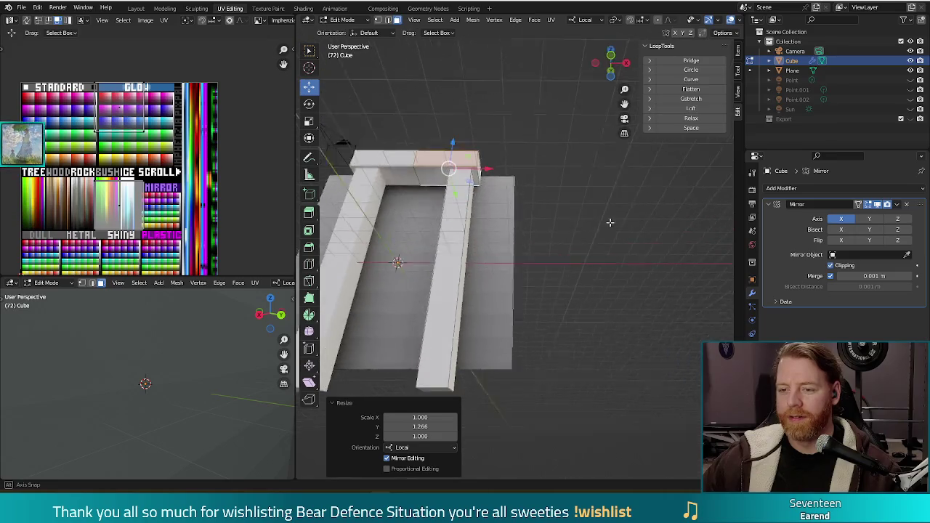
middle_click_drag(601, 200, 550, 242)
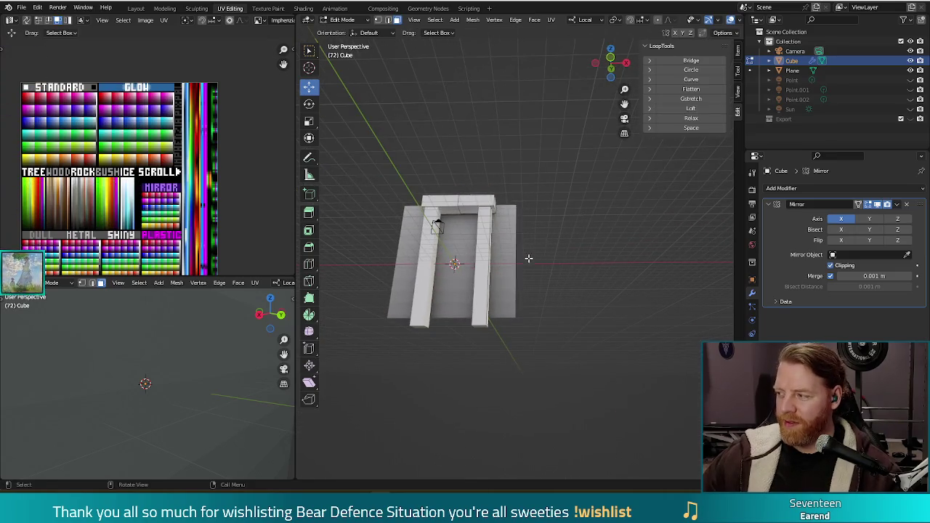
middle_click_drag(489, 199, 545, 223)
scroll(489, 206, "up", 3)
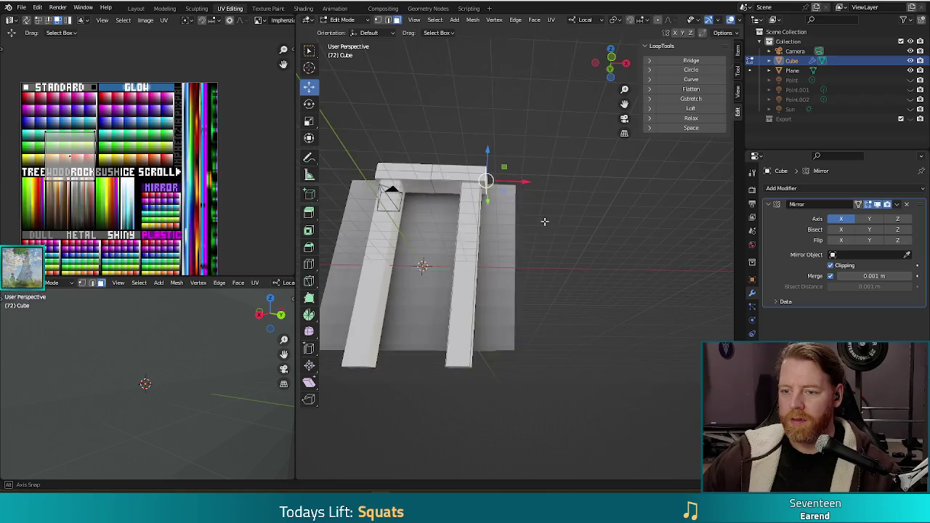
left_click_drag(531, 183, 530, 181)
mouse_move(575, 201)
middle_mouse_down()
mouse_move(560, 187)
mouse_move(565, 114)
mouse_move(554, 252)
mouse_move(561, 233)
mouse_move(547, 253)
middle_mouse_up()
Duplicate the crossbar's top geometry in place and raise the copy above it
mouse_move(447, 175)
left_mouse_down()
mouse_move(435, 167)
mouse_move(435, 175)
left_mouse_up()
mouse_move(434, 175)
middle_mouse_down()
mouse_move(565, 237)
mouse_move(569, 249)
middle_mouse_up()
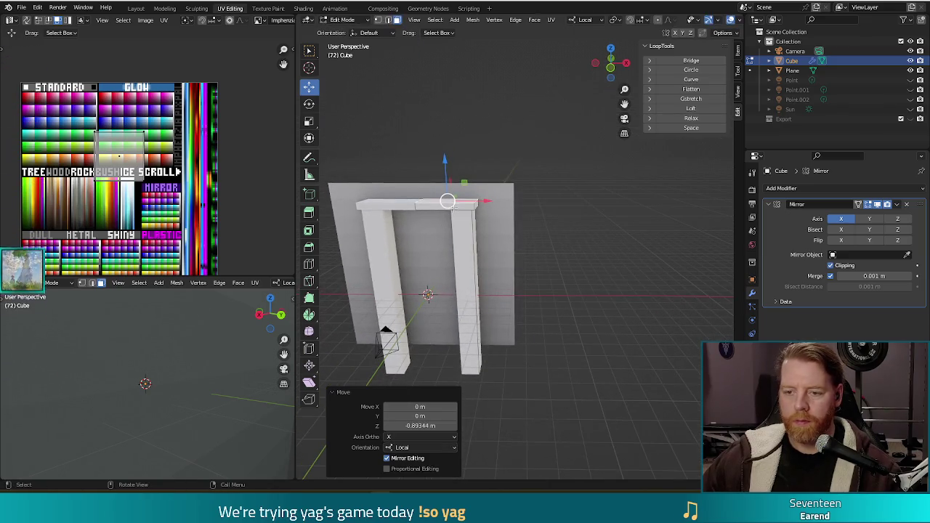
key("shift+d")
right_click(526, 247)
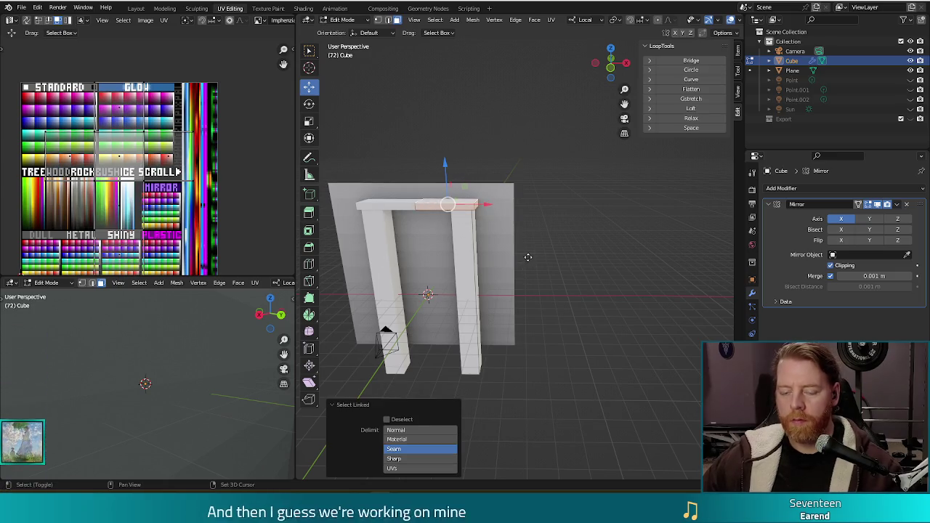
mouse_move(442, 169)
left_mouse_down()
mouse_move(441, 149)
mouse_move(440, 159)
left_mouse_up()
mouse_move(440, 158)
middle_mouse_down()
mouse_move(606, 210)
mouse_move(581, 201)
middle_mouse_up()
Enlarge the upper copy by 1.184 and lift it further into a cap ledge
key("s")
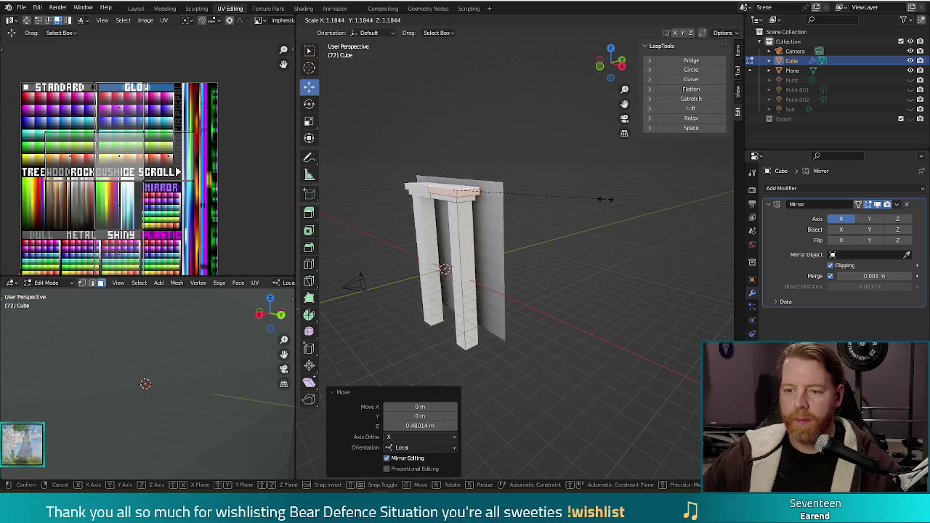
left_click(566, 186)
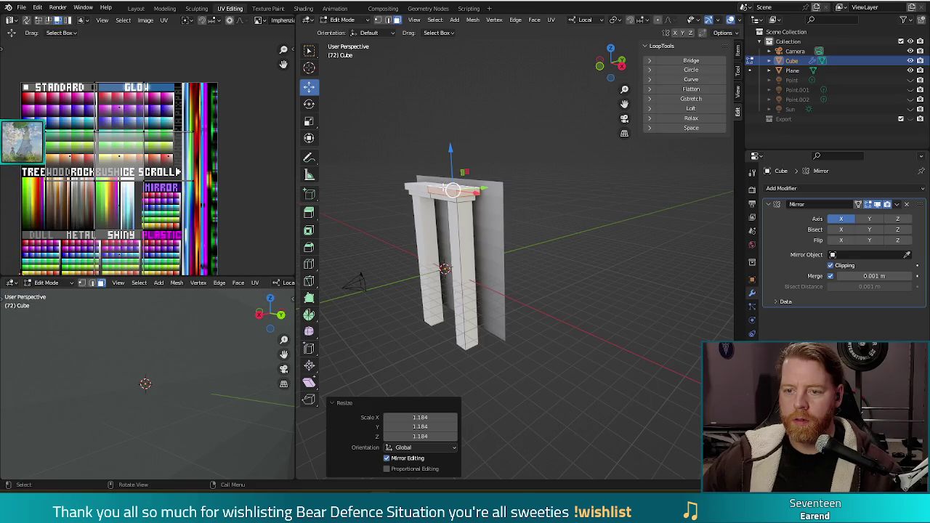
left_click_drag(450, 150, 449, 133)
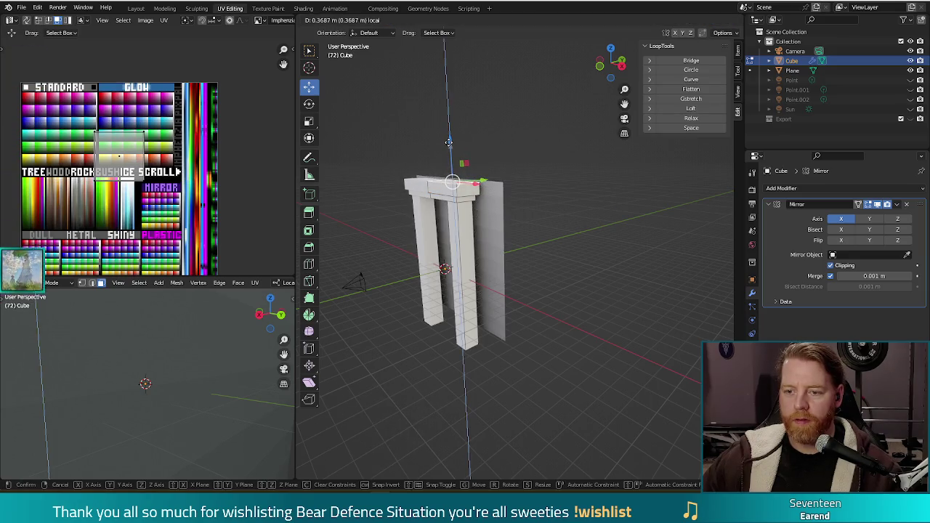
left_click_drag(448, 139, 448, 131)
middle_click_drag(540, 208, 630, 252)
key("Tab")
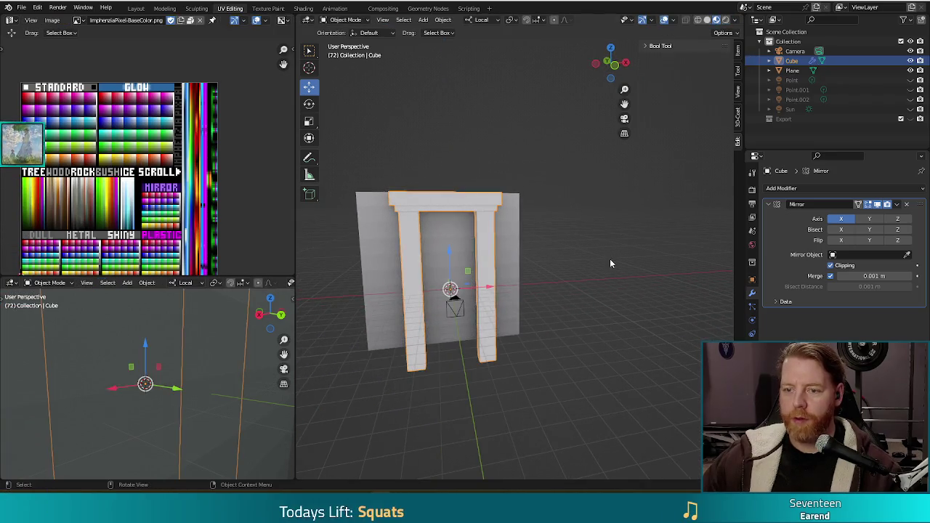
key("Tab")
mouse_move(586, 291)
middle_mouse_down()
mouse_move(606, 263)
mouse_move(576, 402)
middle_mouse_up()
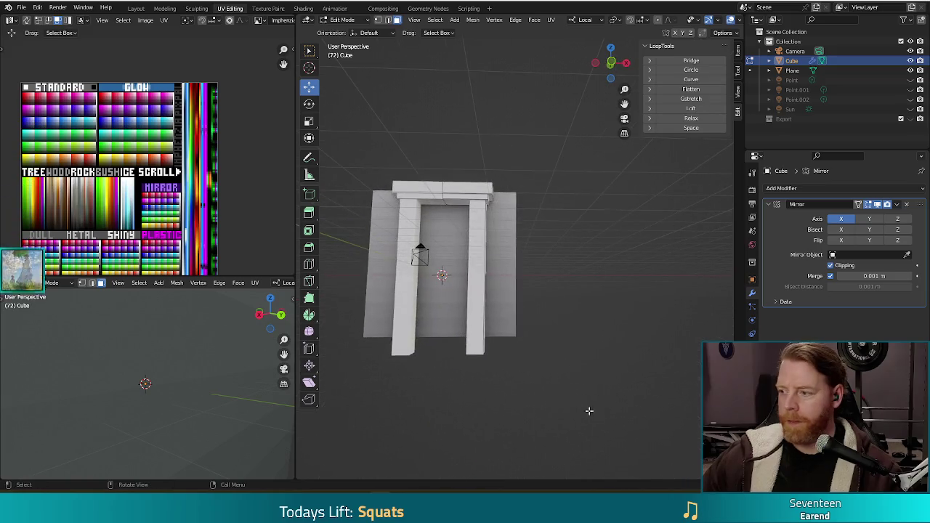
middle_click_drag(557, 281, 526, 276)
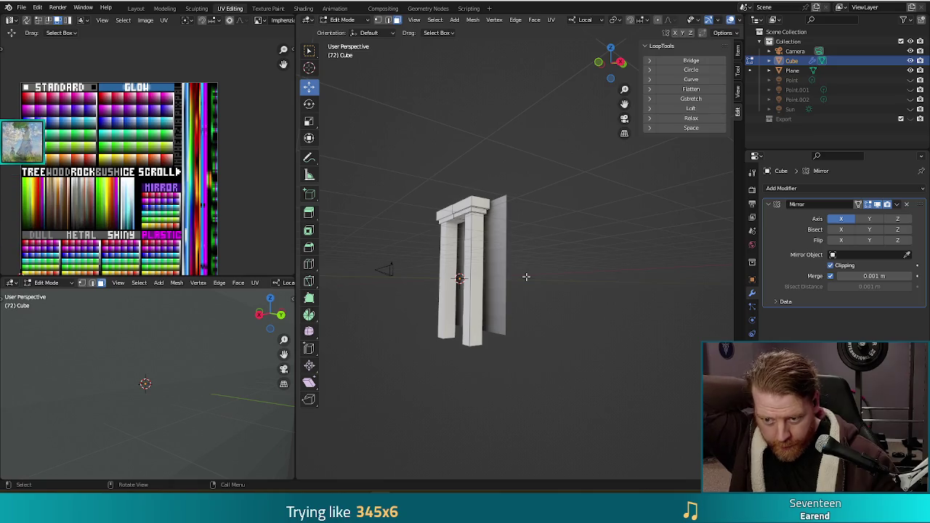
Select the right post and add a centred two-cut loop cut along its length
mouse_move(536, 276)
middle_mouse_down()
mouse_move(591, 241)
mouse_move(679, 243)
middle_mouse_up()
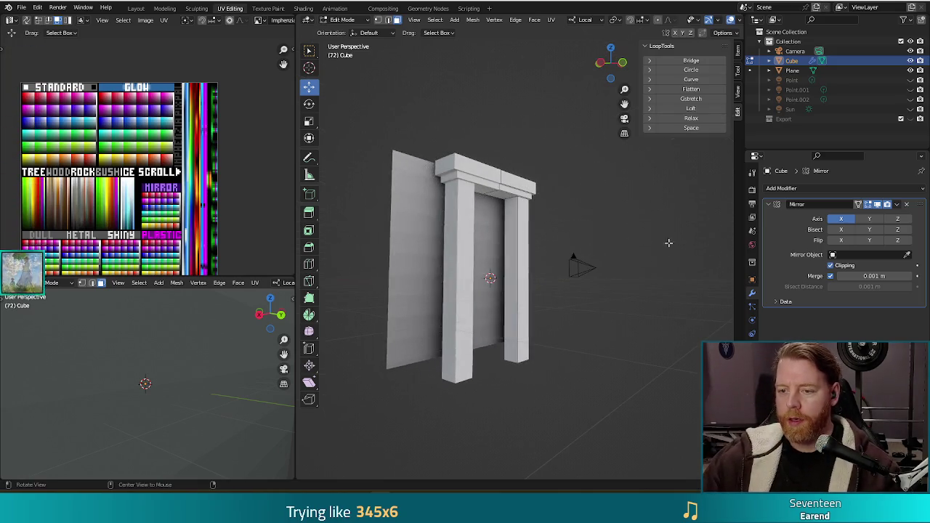
key("l")
middle_click_drag(505, 247, 444, 371)
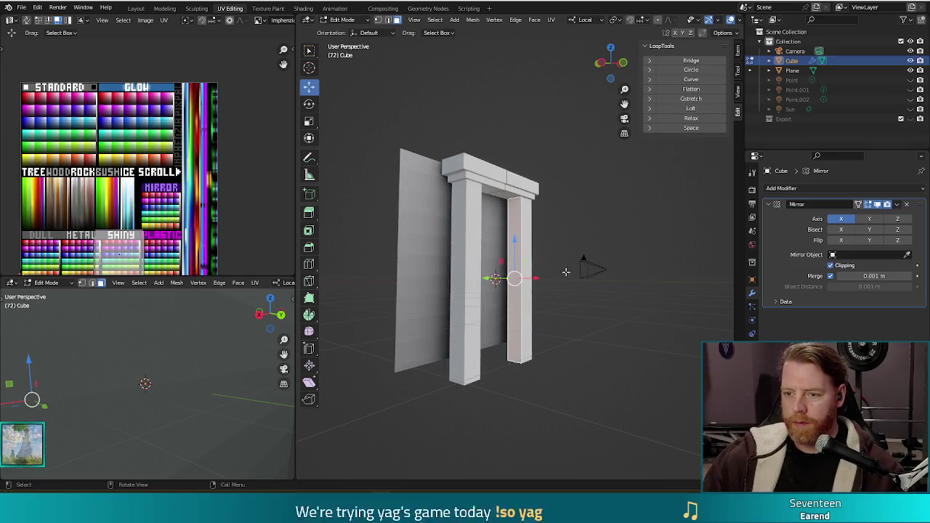
middle_click_drag(538, 246, 582, 229)
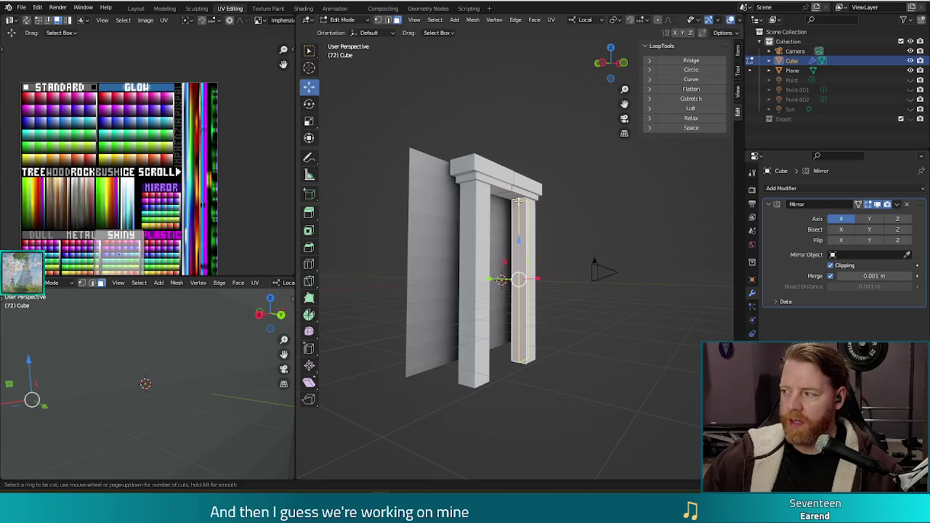
scroll(520, 279, "up", 1)
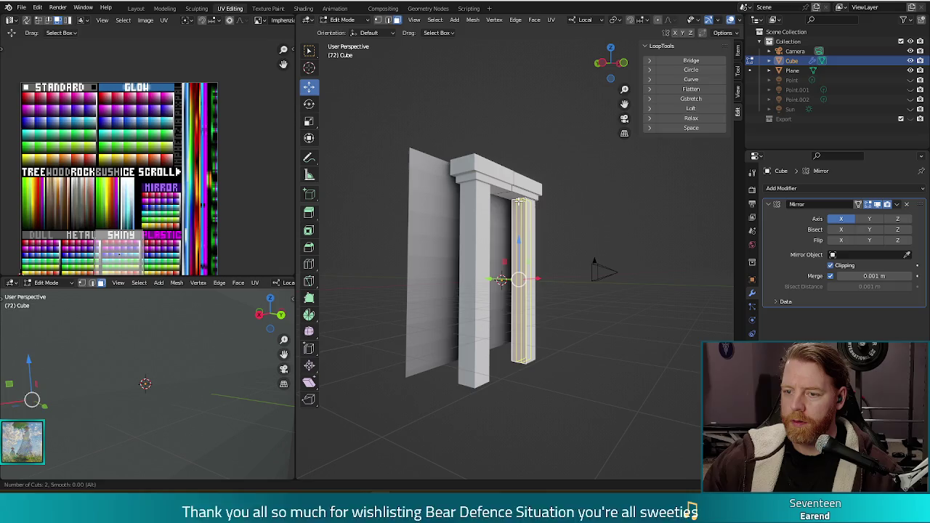
left_click(519, 280)
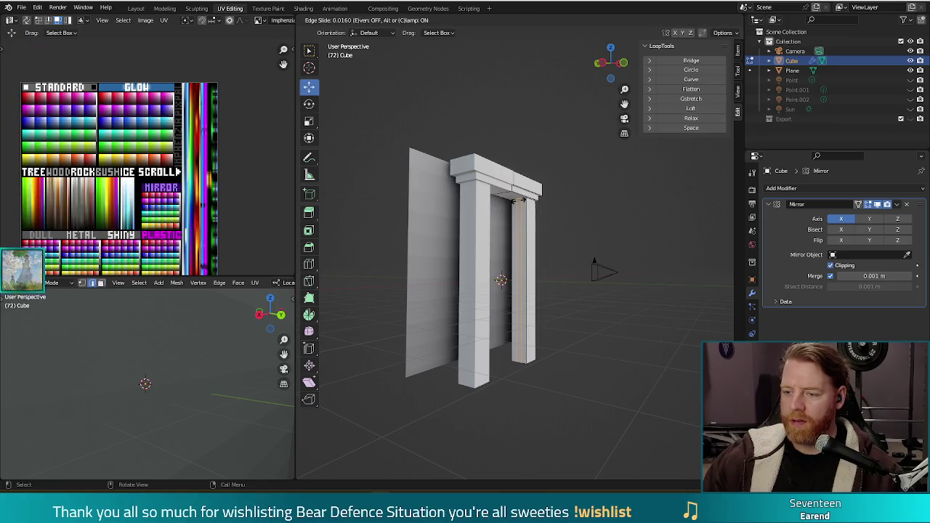
right_click(519, 204)
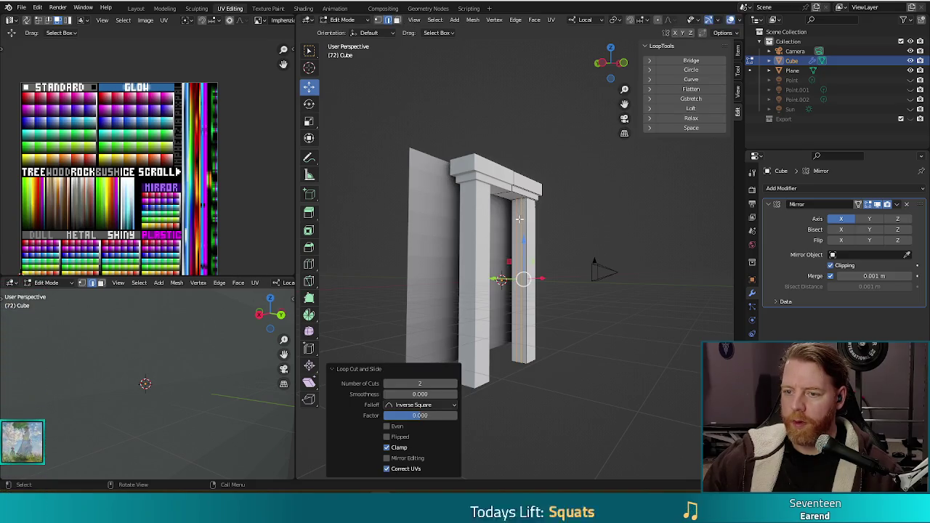
In face select mode, try extruding the post's strip along X, then cancel and undo it
key("3")
middle_click_drag(567, 284, 531, 282)
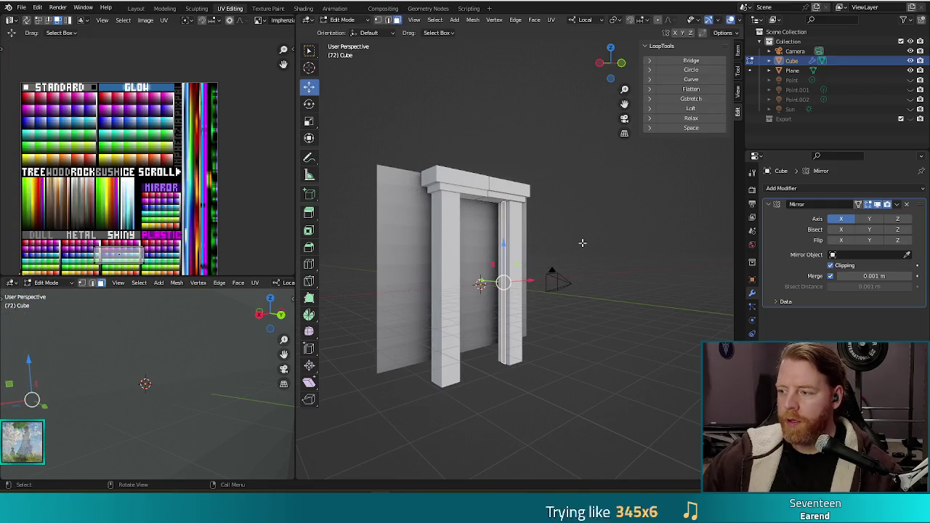
mouse_move(595, 288)
middle_mouse_down()
mouse_move(629, 269)
mouse_move(586, 306)
middle_mouse_up()
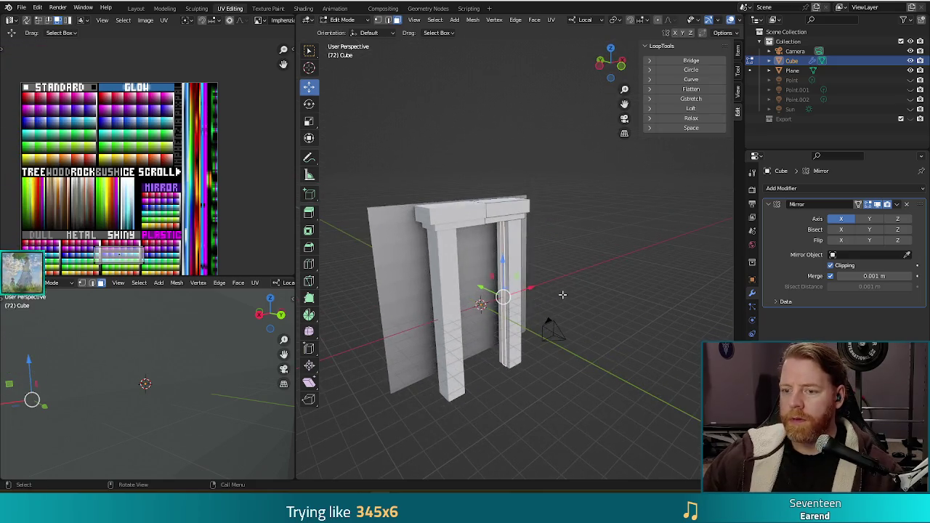
key("e")
left_click(564, 293)
scroll(557, 290, "up", 2)
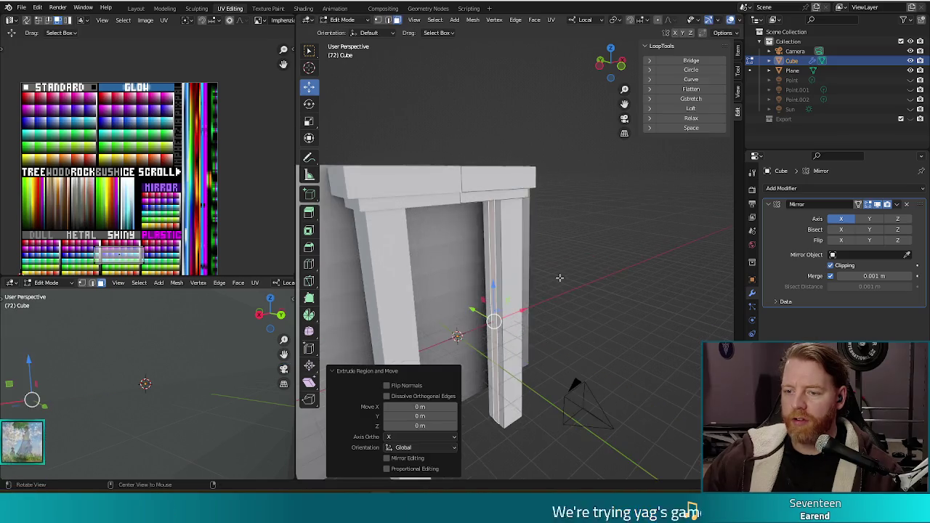
scroll(574, 276, "up", 3)
key("g")
key("x")
key("x")
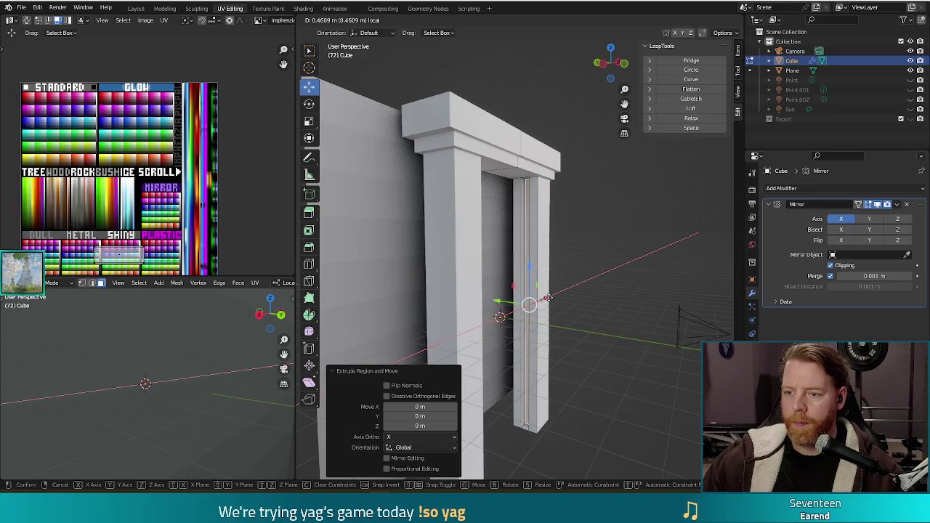
key("Escape")
key("ctrl+z")
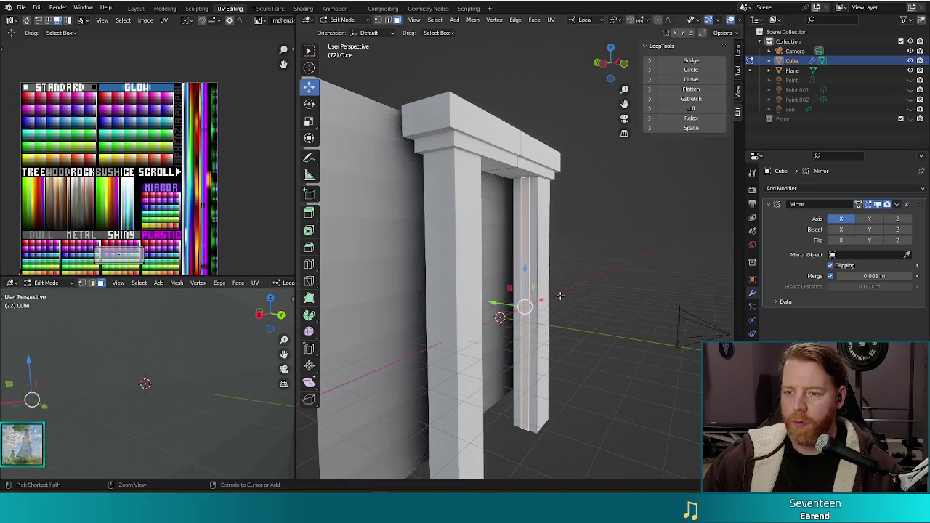
Select the narrow strip between the post's new loops and start moving it along X
key("ctrl+z")
left_click(527, 247)
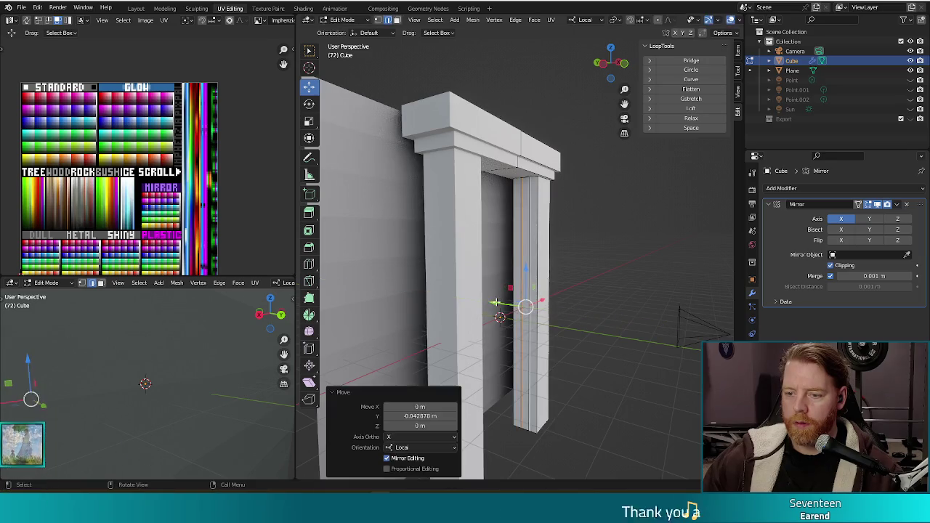
key("ctrl+z")
key("ctrl+z")
left_click(535, 305)
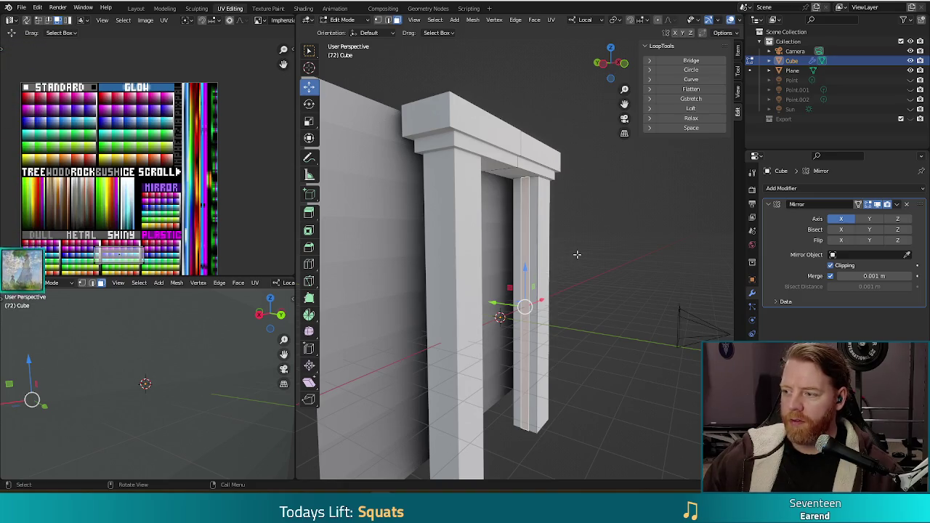
left_click(600, 239)
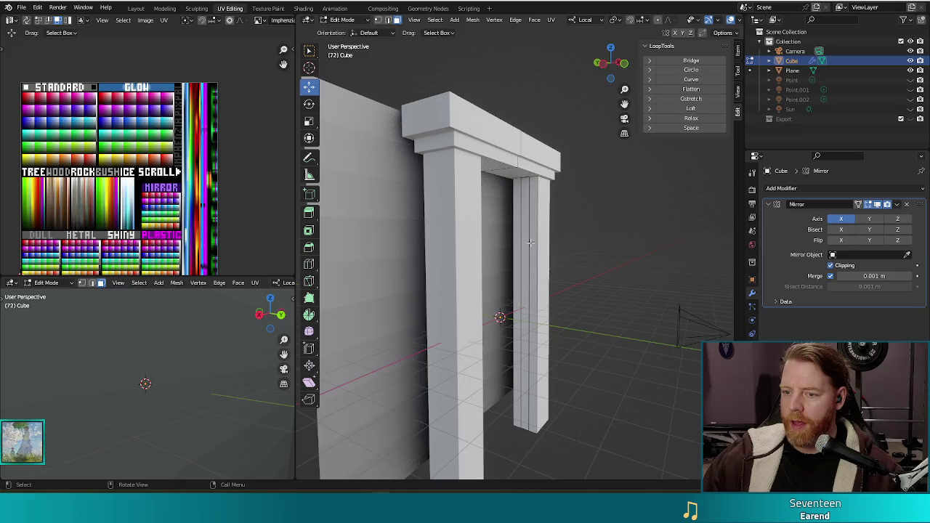
left_click(525, 250, "alt")
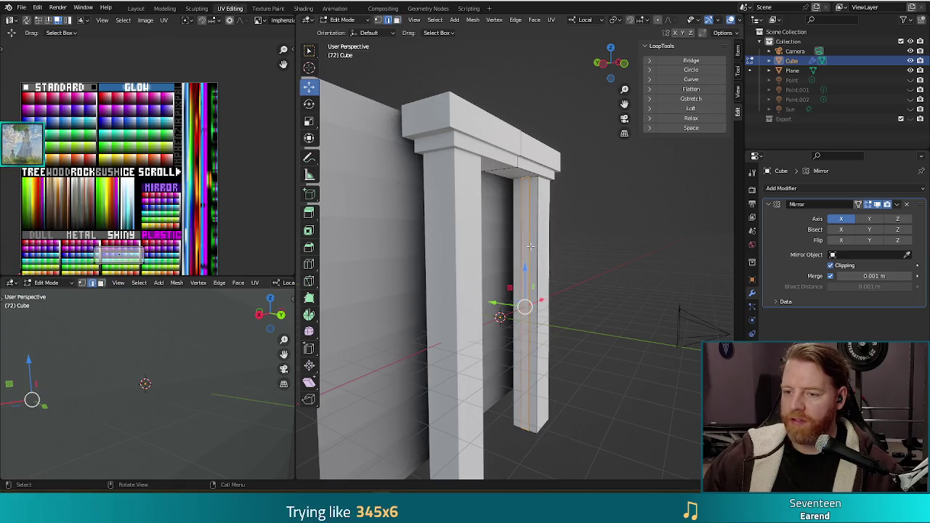
left_click(519, 248, "alt")
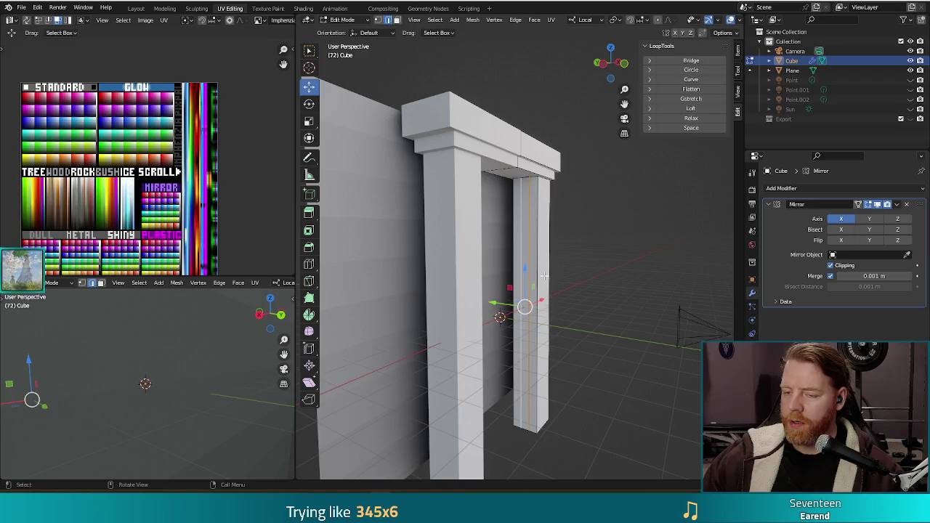
key("g")
key("x")
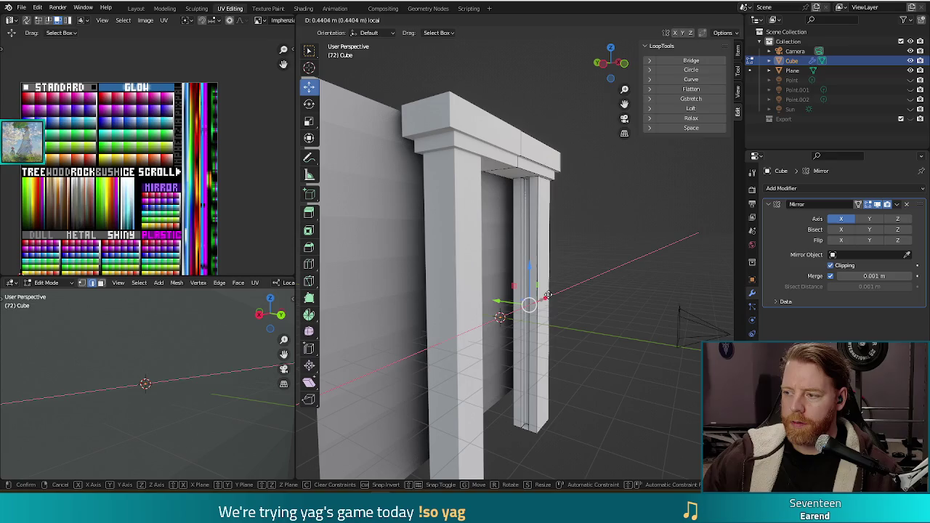
Confirm the strip's 0.44 m move along X and unhide the second pillar and top beam
left_click(549, 295)
middle_click_drag(548, 294, 596, 272)
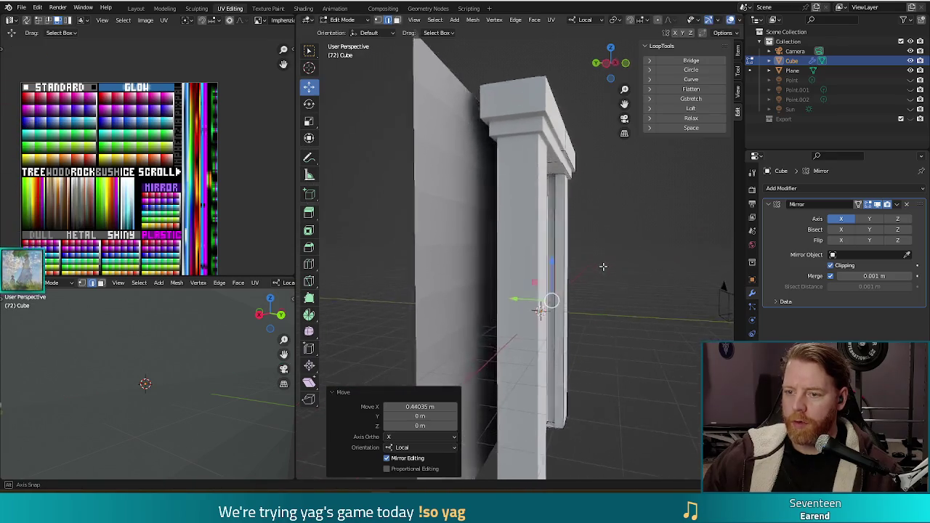
middle_click_drag(535, 243, 604, 251)
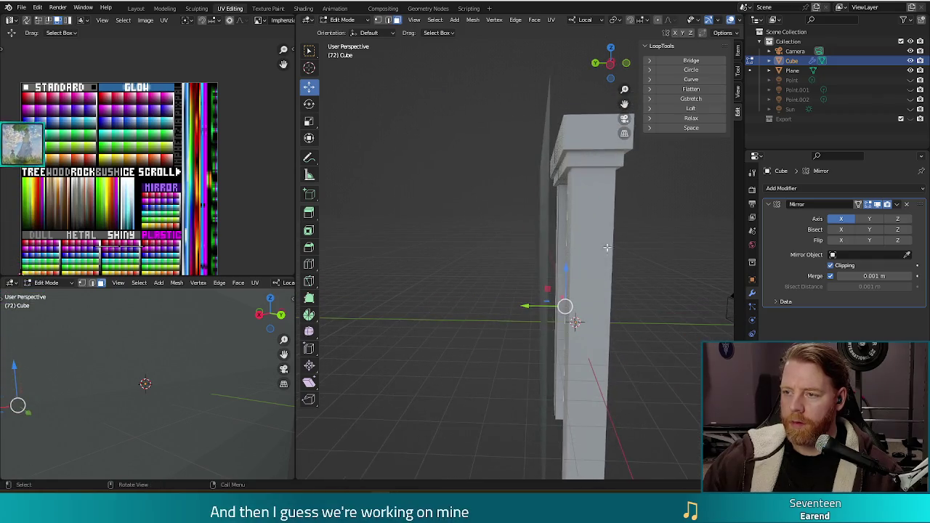
left_click(910, 69)
middle_click_drag(572, 257, 619, 253, "shift")
Stretch the selection 1.585 times along Y, deselect, and return to Object Mode
key("s")
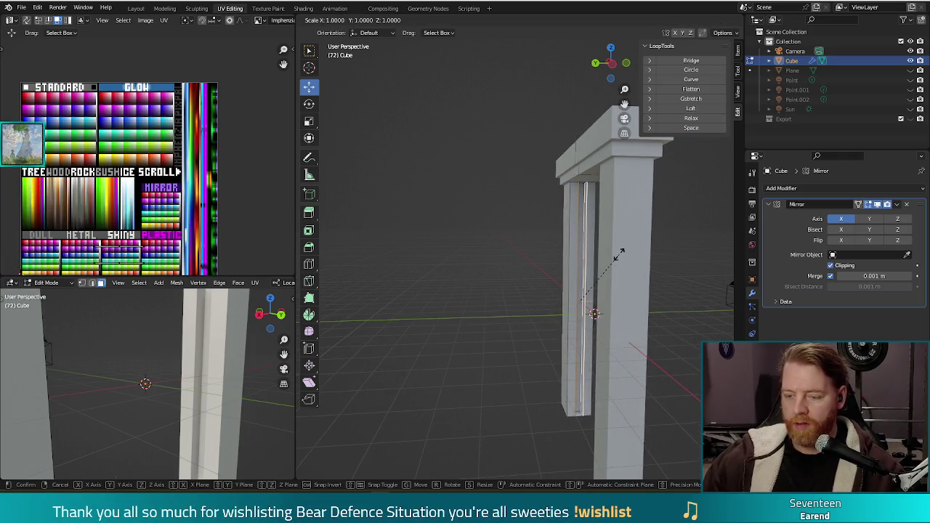
key("y")
key("y")
left_click(623, 254)
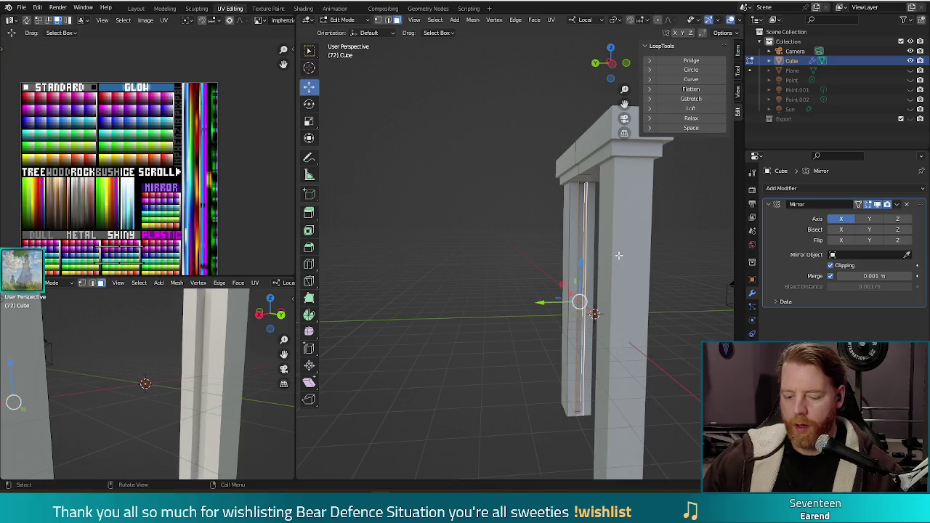
key("s")
key("y")
key("y")
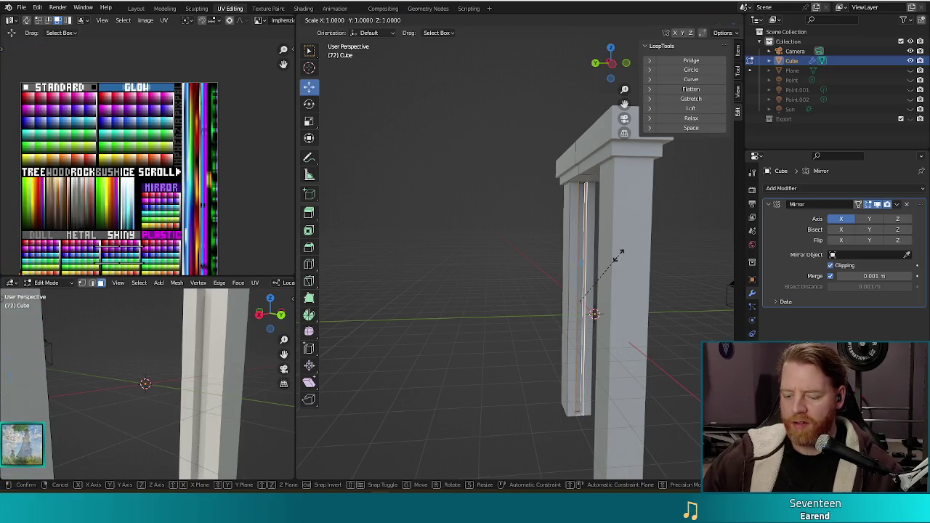
left_click(666, 260)
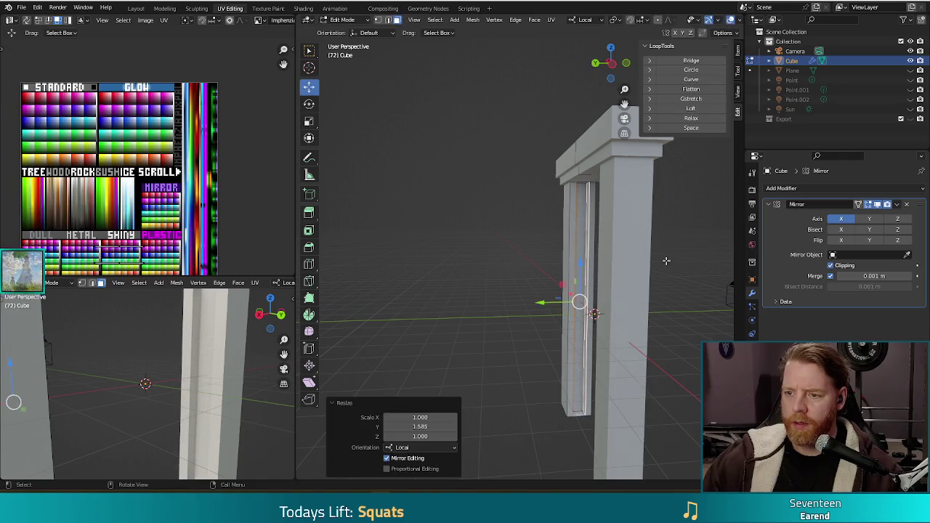
middle_click_drag(665, 260, 599, 283)
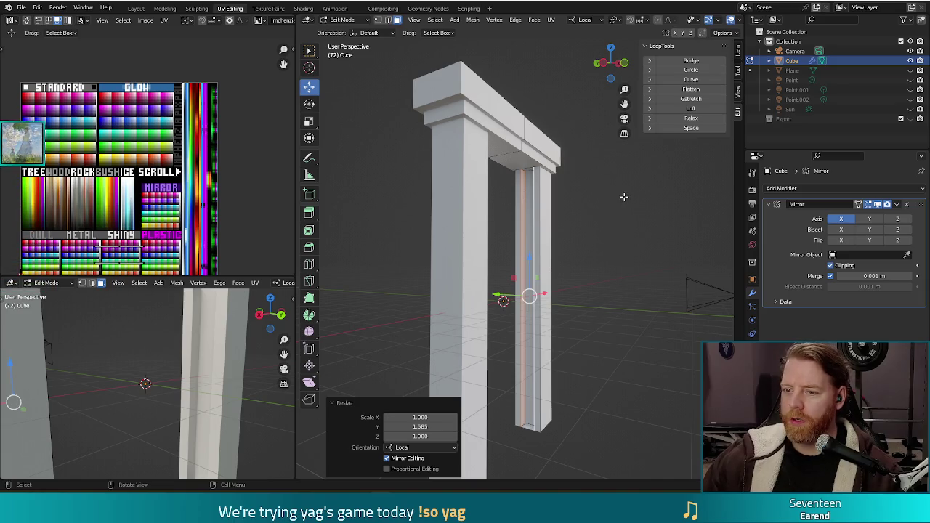
left_click(618, 235)
mouse_move(615, 288)
middle_mouse_down()
mouse_move(589, 231)
mouse_move(604, 238)
mouse_move(536, 253)
mouse_move(692, 233)
mouse_move(705, 240)
mouse_move(707, 229)
middle_mouse_up()
key("Tab")
Orbit to a front three-quarter view of the arch for rendering
mouse_move(580, 204)
middle_mouse_down()
mouse_move(547, 223)
mouse_move(509, 210)
mouse_move(496, 218)
mouse_move(526, 232)
middle_mouse_up()
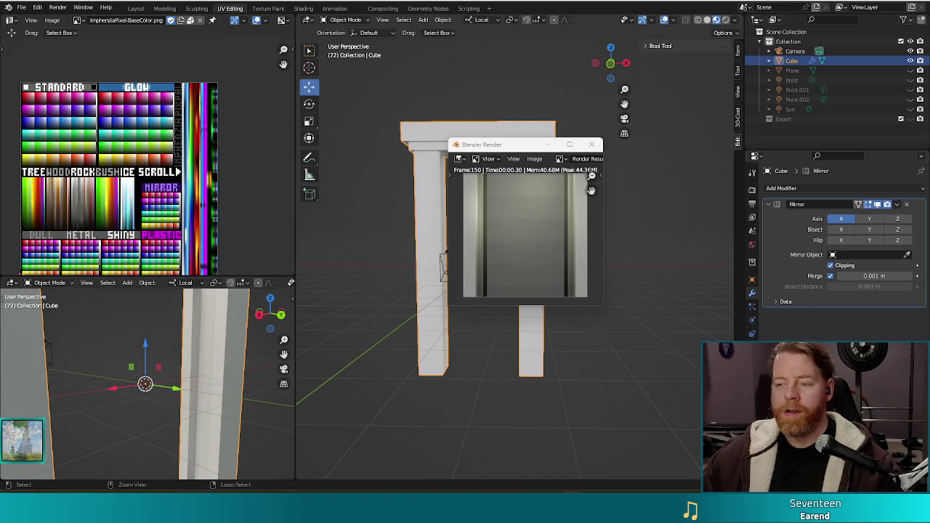
Close the Blender Render window to return to the arch scene
left_click(601, 144)
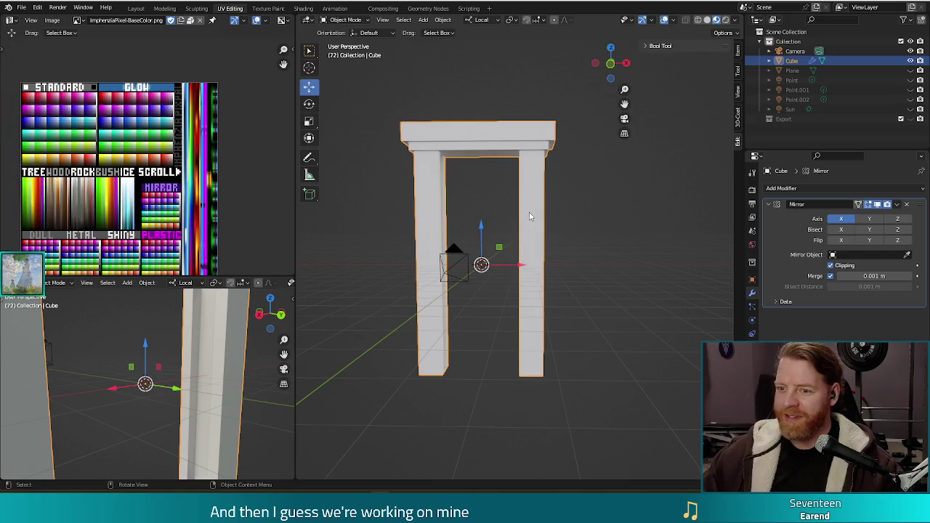
key("Tab")
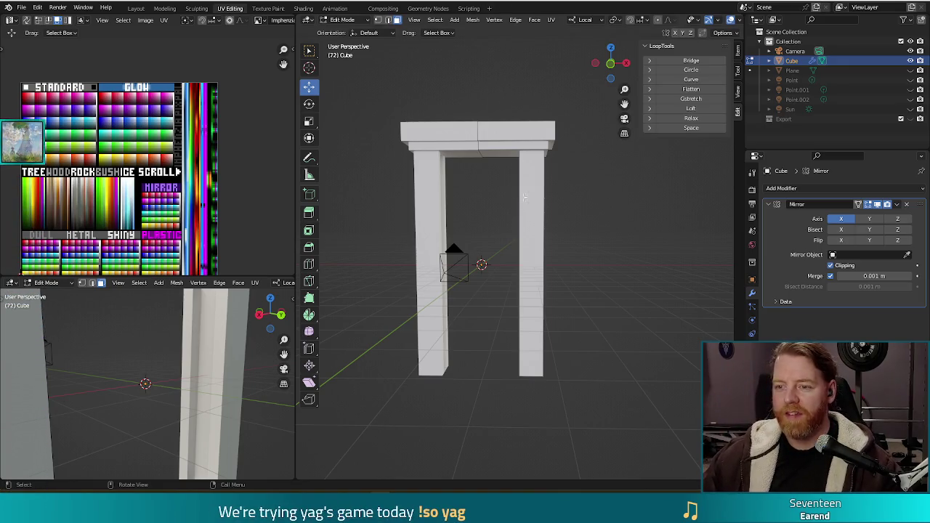
key("Tab")
mouse_move(584, 213)
middle_mouse_down()
mouse_move(520, 213)
mouse_move(549, 215)
middle_mouse_up()
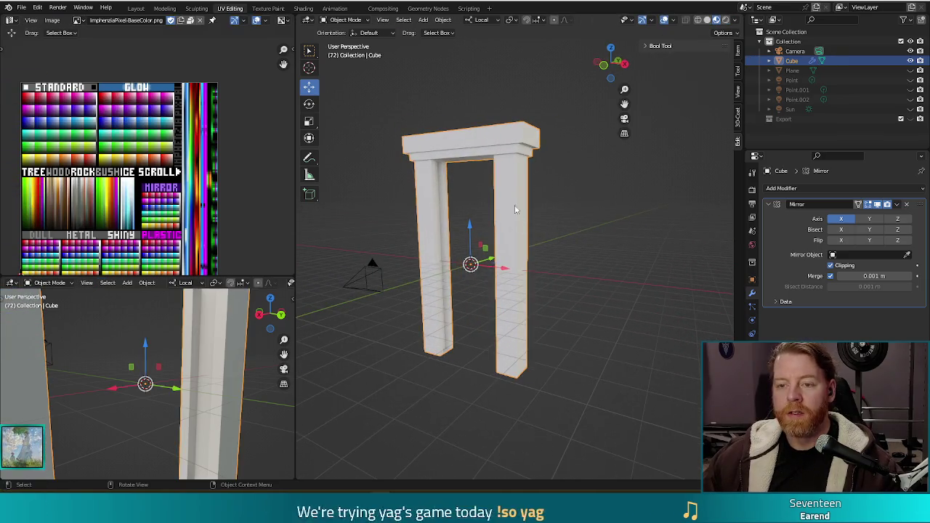
key("Tab")
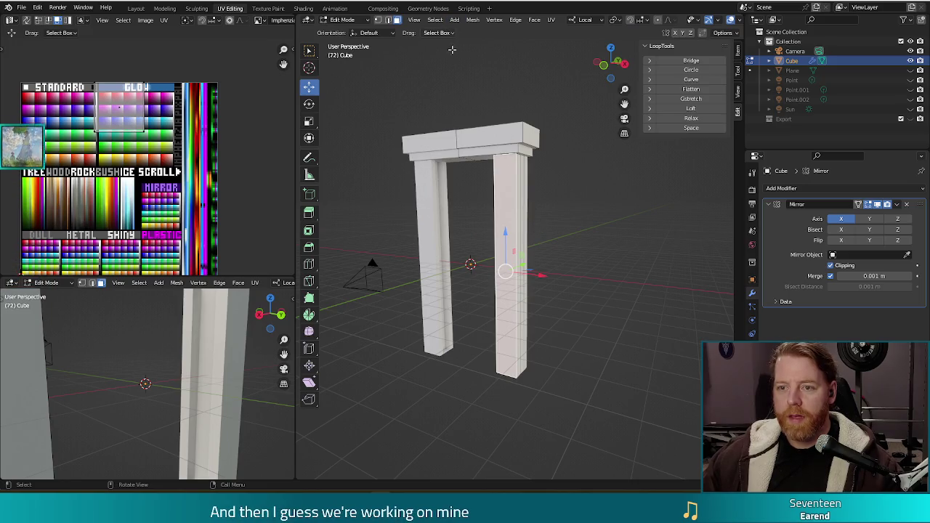
middle_click_drag(584, 236, 585, 229)
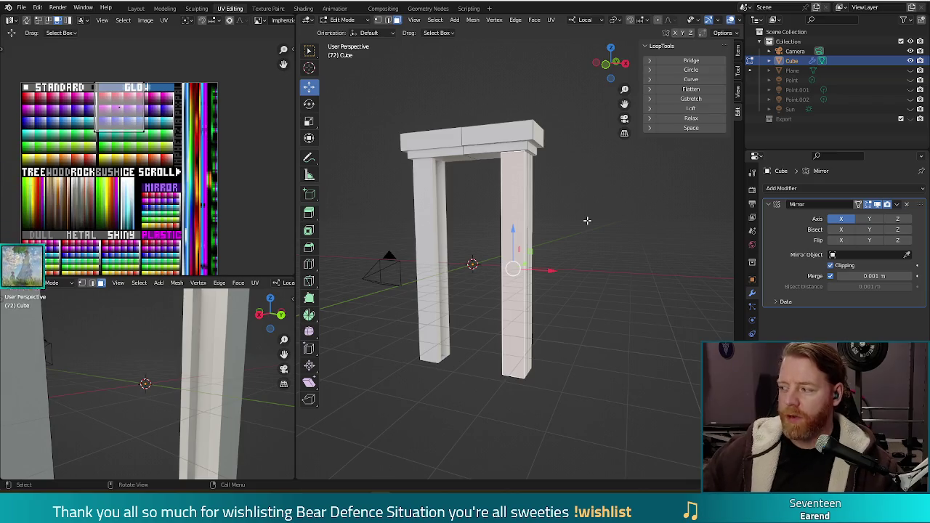
key("Tab")
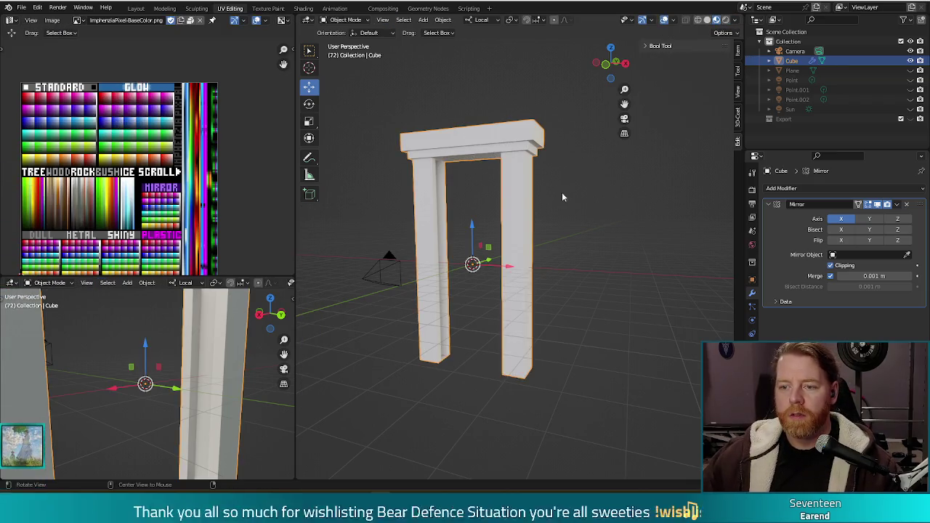
middle_click_drag(562, 192, 585, 204)
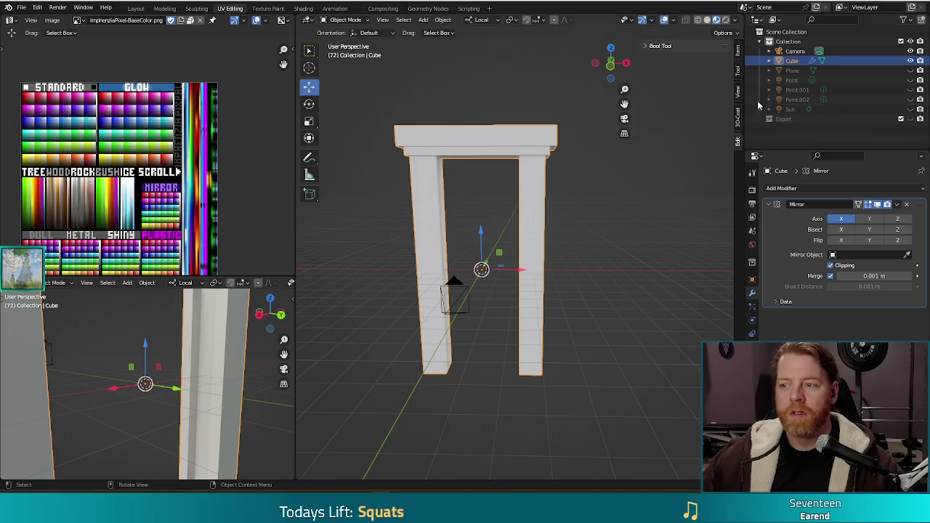
Add a cube and, in Edit Mode, widen it 2.365 times along X
left_click(422, 20)
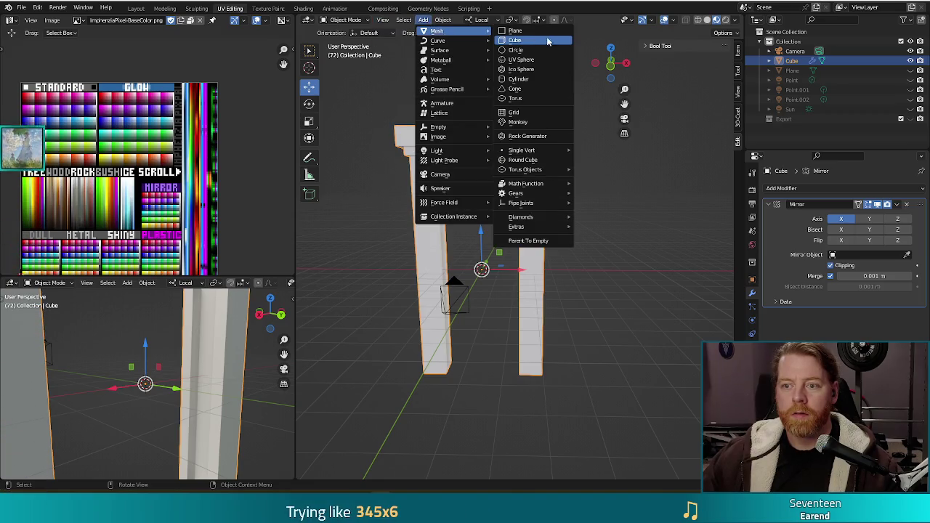
mouse_move(436, 31)
left_click(515, 40)
key("Tab")
mouse_move(556, 274)
middle_mouse_down()
mouse_move(548, 258)
mouse_move(544, 284)
mouse_move(558, 264)
middle_mouse_up()
key("s")
key("x")
key("x")
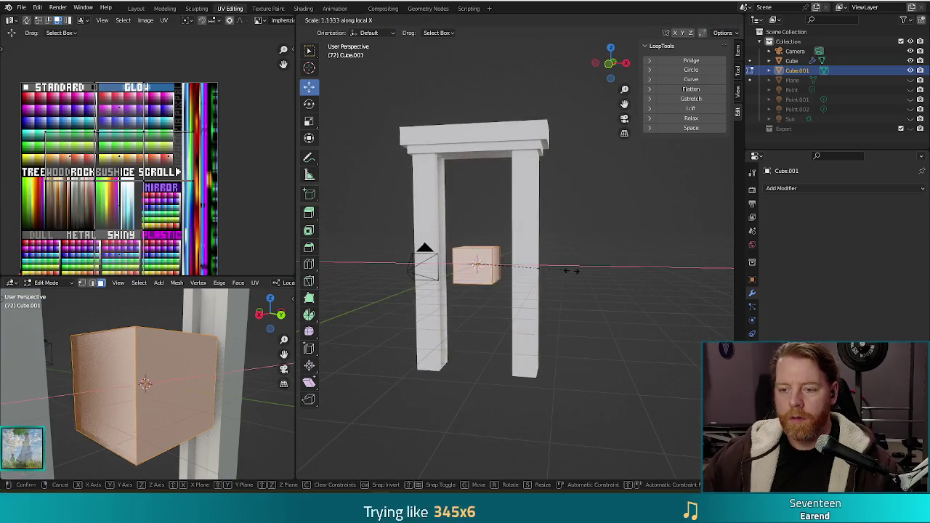
left_click(670, 277)
middle_click_drag(670, 278, 647, 313)
Flatten the bar to 0.241 along Z and 0.273 along Y
key("alt+s")
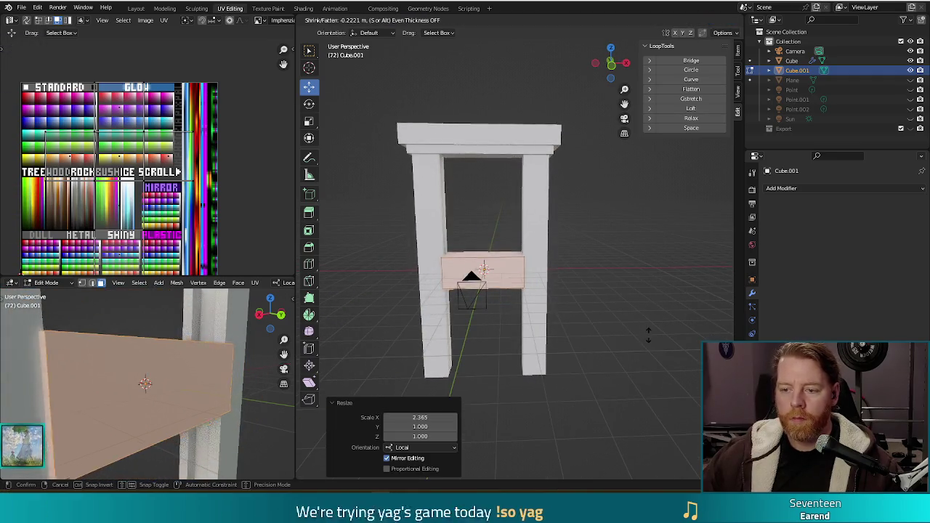
right_click(601, 279)
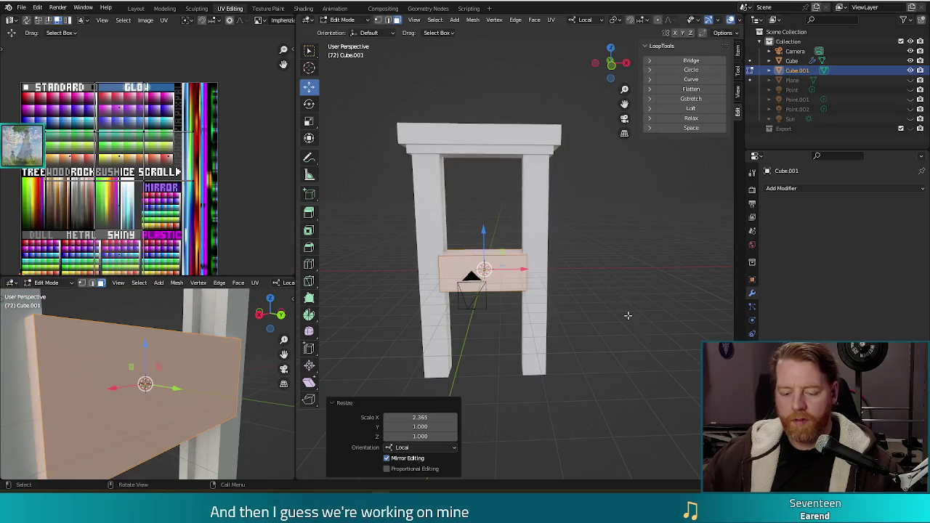
key("s")
key("z")
key("z")
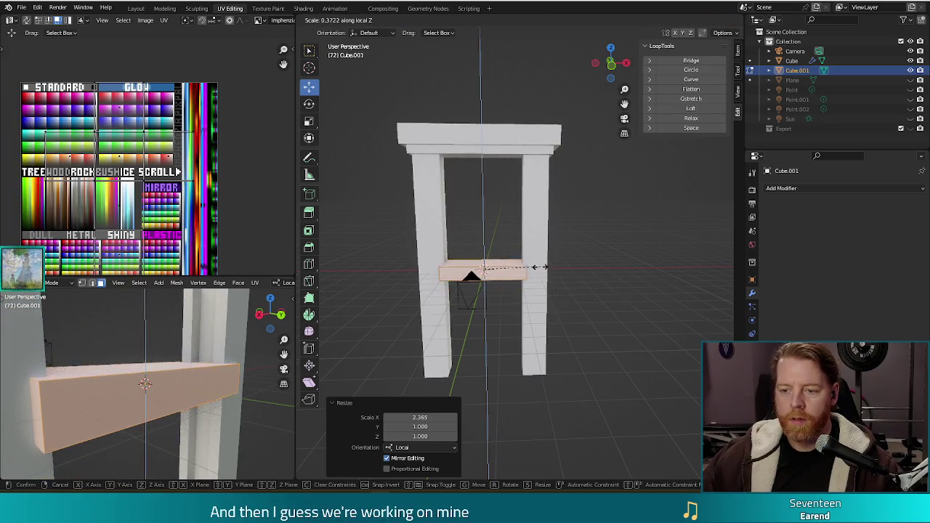
left_click(530, 269)
mouse_move(531, 269)
middle_mouse_down()
mouse_move(564, 285)
mouse_move(538, 283)
middle_mouse_up()
key("s")
key("y")
key("y")
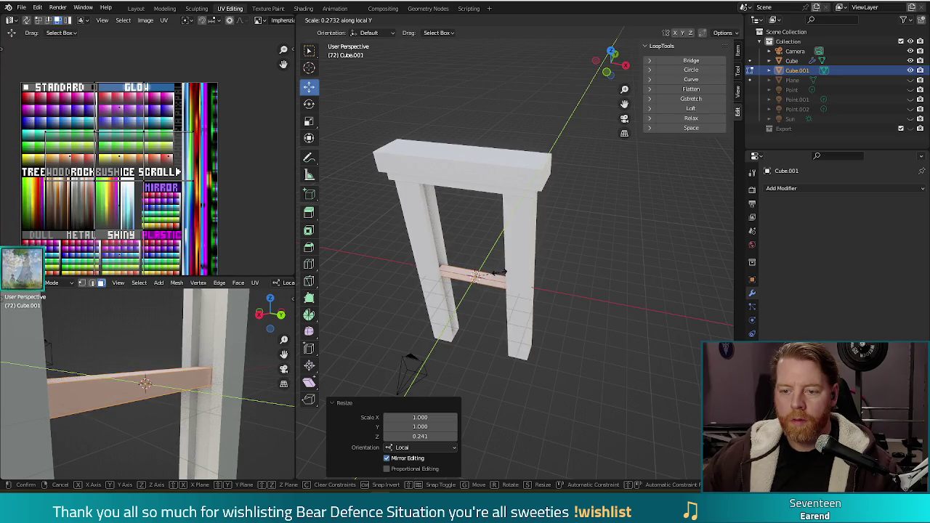
left_click(501, 273)
mouse_move(502, 274)
middle_mouse_down()
mouse_move(566, 230)
mouse_move(501, 240)
middle_mouse_up()
Raise the crossbar 4.6255 m along Z and duplicate it in place
key("g")
key("z")
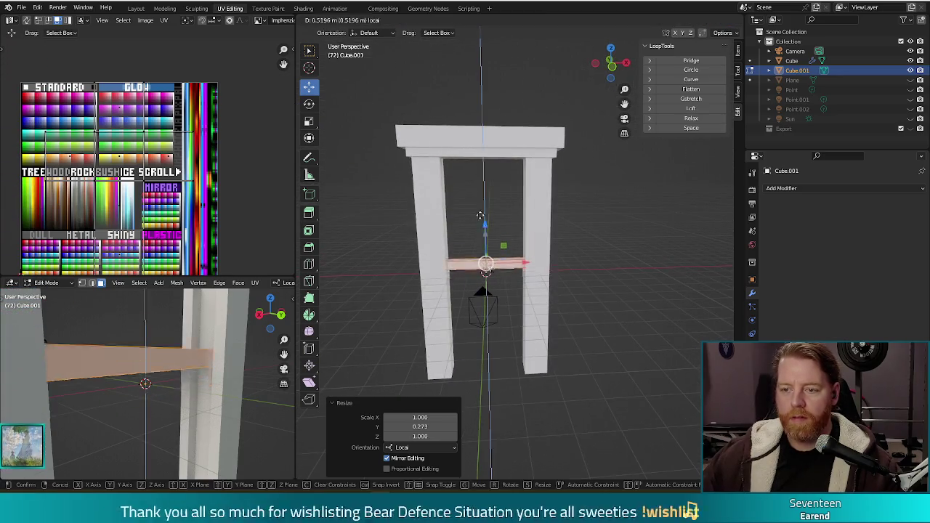
left_click(477, 154)
middle_click_drag(477, 154, 538, 232)
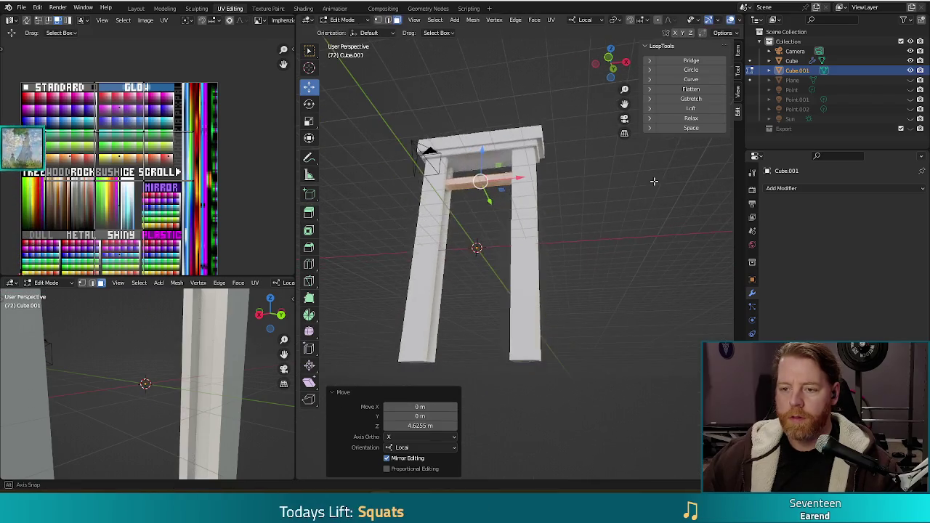
key("shift+d")
right_click(538, 247)
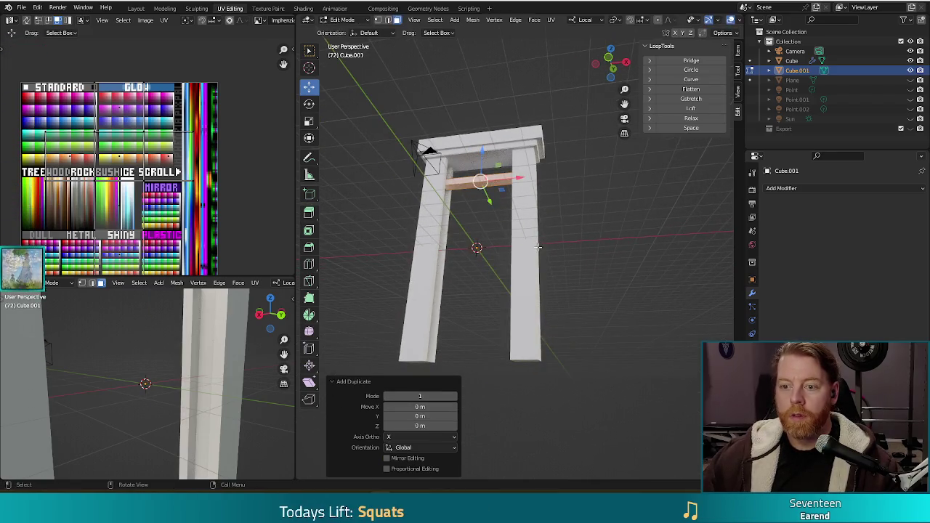
Lower the copied crossbar 0.98308 m along Z
key("g")
key("z")
left_click(481, 174)
middle_click_drag(481, 174, 615, 235)
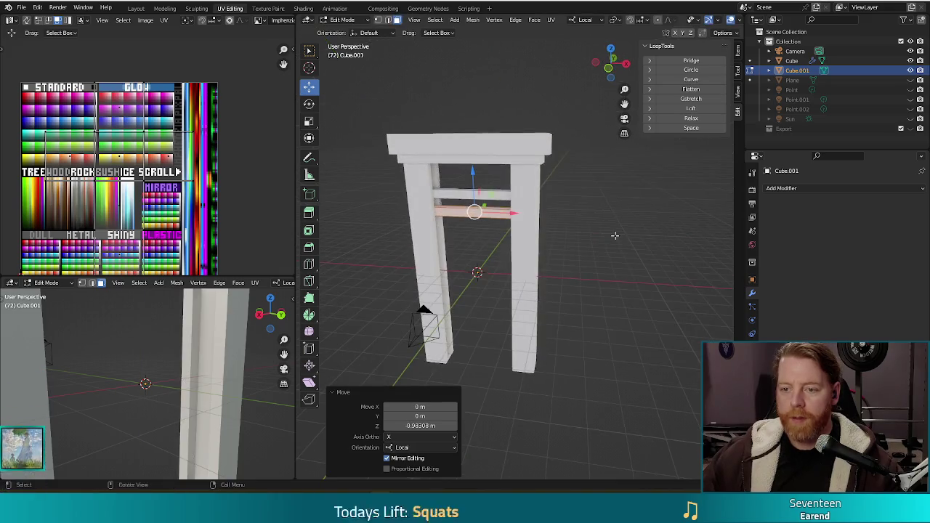
Scale the copied crossbar along local Y to a thickness of 0.450
key("s")
key("y")
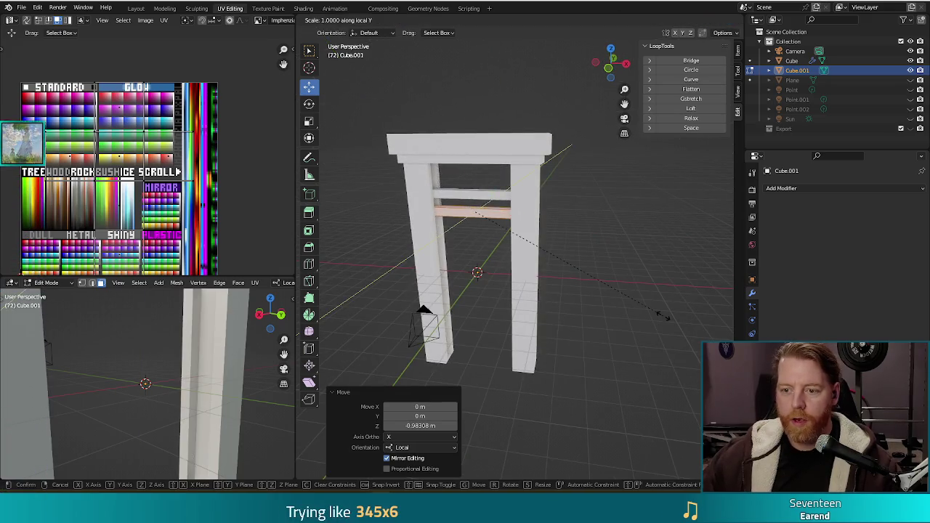
left_click(550, 257)
middle_click_drag(550, 257, 669, 311)
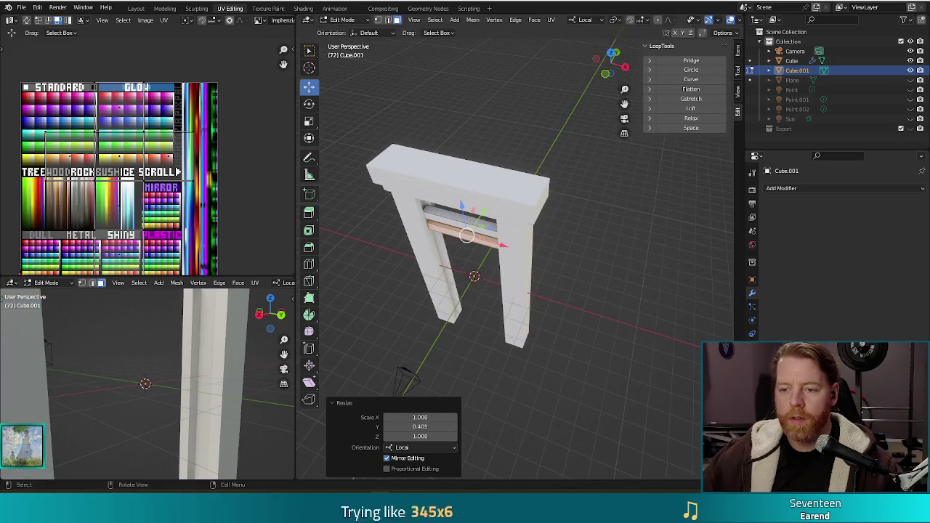
key("s")
key("y")
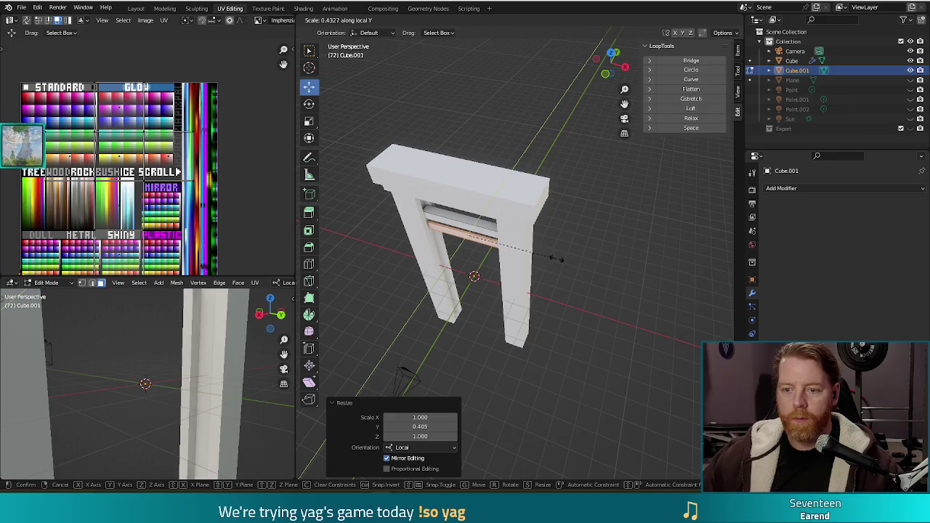
left_click(560, 259)
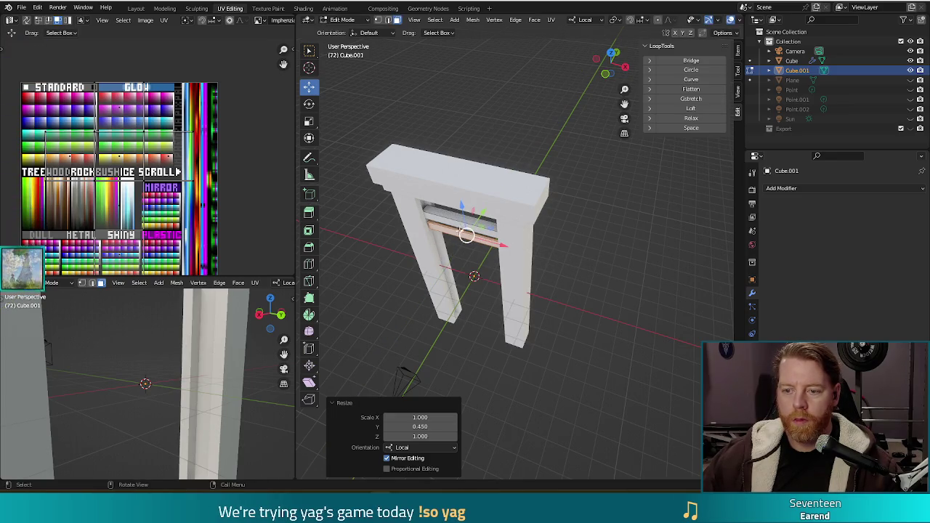
Select a face of the inner crossbar and raise it about 0.55 m along Z
left_click(466, 233)
key("g")
key("z")
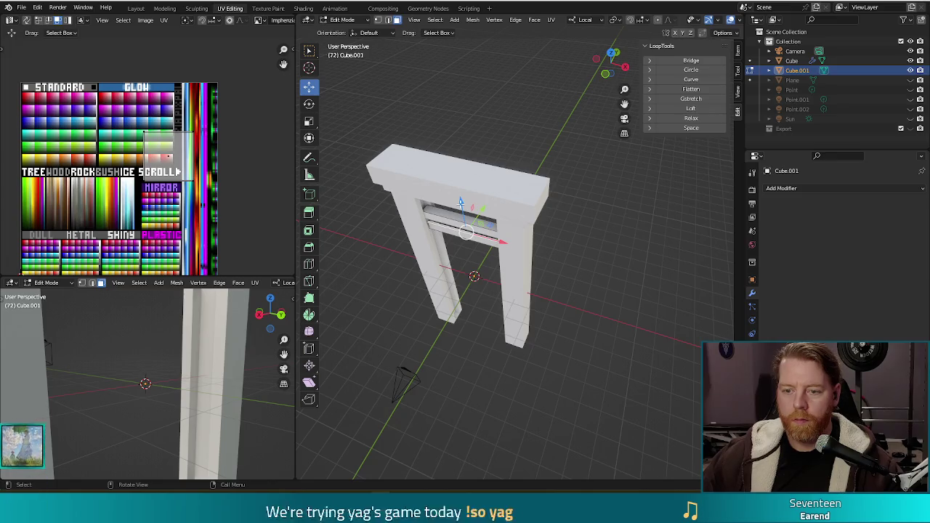
left_click(460, 195)
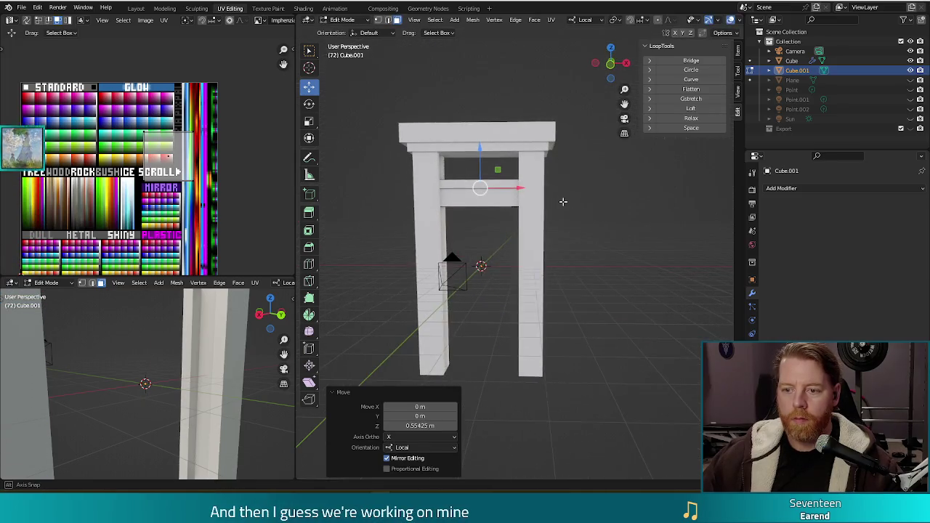
mouse_move(460, 194)
middle_mouse_down()
mouse_move(536, 165)
mouse_move(512, 178)
middle_mouse_up()
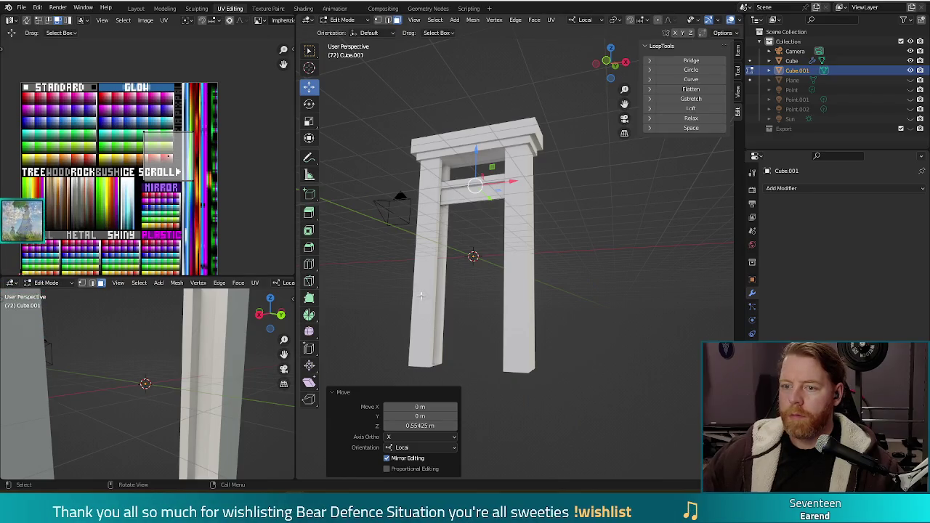
mouse_move(615, 227)
left_mouse_down()
mouse_move(646, 233)
mouse_move(592, 222)
left_mouse_up()
mouse_move(594, 216)
middle_mouse_down()
mouse_move(472, 204)
mouse_move(465, 218)
mouse_move(530, 222)
mouse_move(554, 212)
middle_mouse_up()
scroll(424, 191, "up", 4)
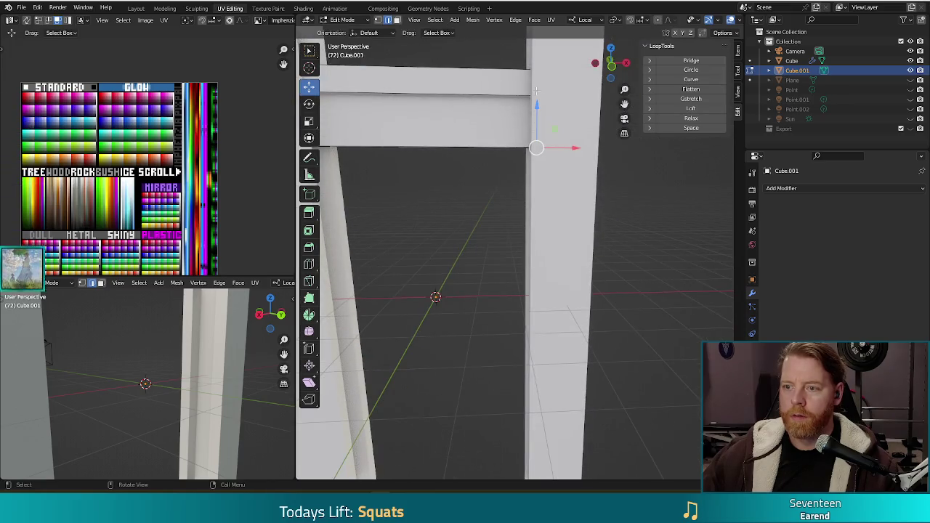
Drag the crossbar corner down about 2.13 m with the Z gizmo to slant the blade
left_click_drag(538, 104, 533, 202)
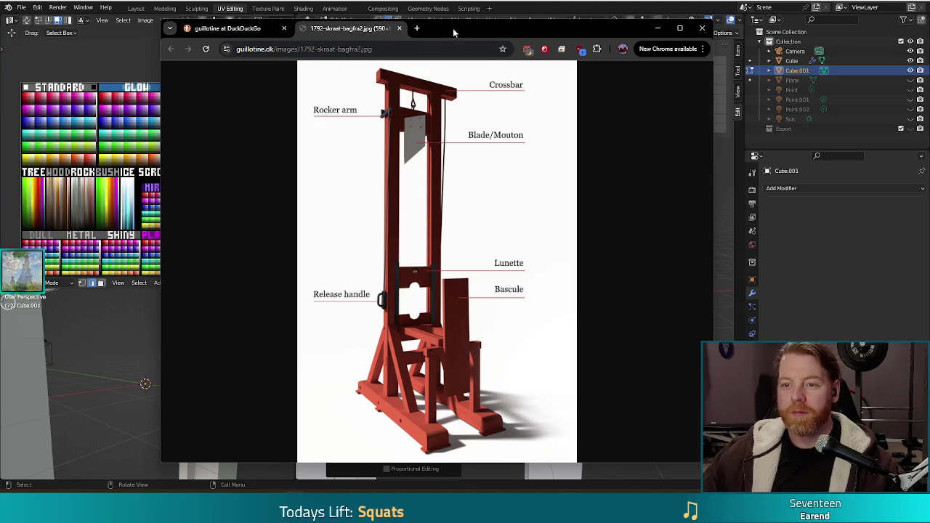
Switch away from the Chrome guillotine reference image back to Blender
key("alt+Tab")
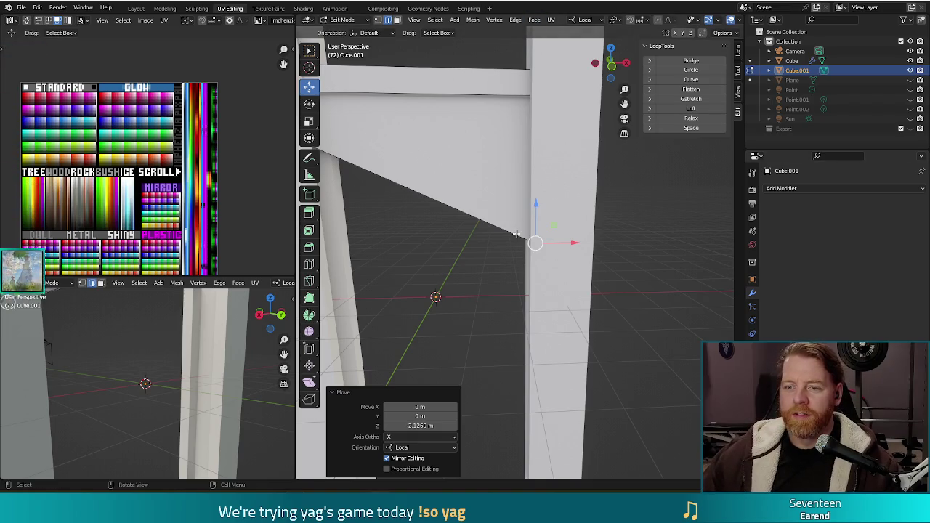
Select the blade's upper vertex and drag it down about 0.41 m
scroll(516, 234, "down", 4)
scroll(574, 230, "down", 1)
mouse_move(614, 241)
middle_mouse_down()
mouse_move(604, 216)
mouse_move(612, 216)
middle_mouse_up()
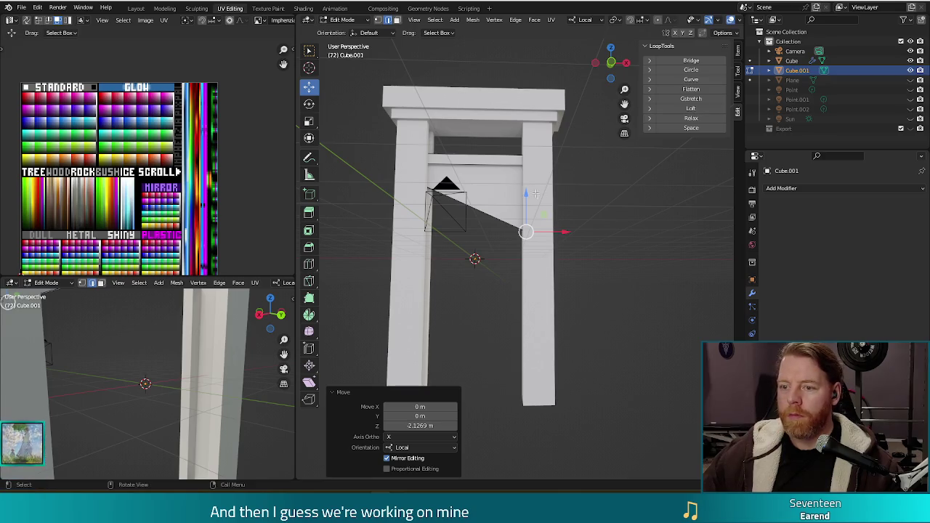
mouse_move(537, 194)
middle_mouse_down()
mouse_move(573, 170)
mouse_move(495, 191)
mouse_move(537, 226)
middle_mouse_up()
left_click(495, 191)
left_click_drag(493, 169, 532, 290)
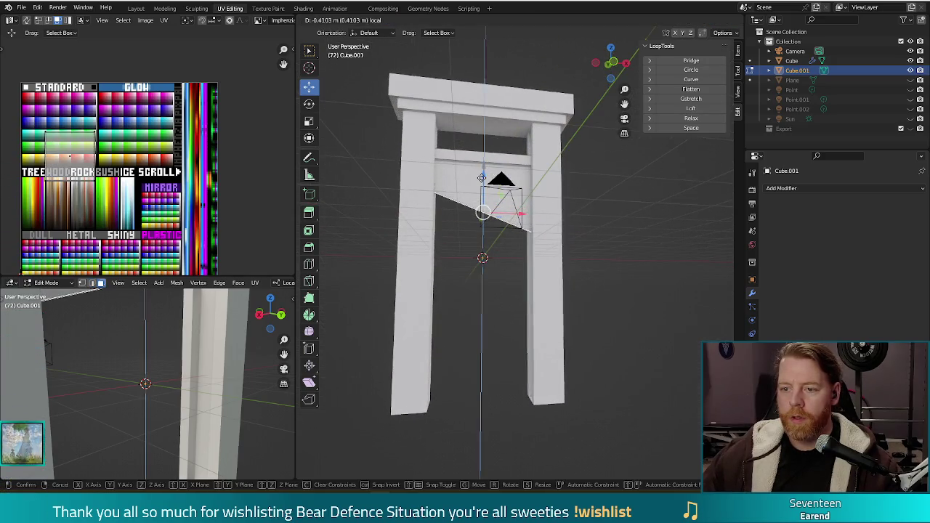
Cancel the accidental extrusion and lower the vertex about 0.27 m along local Z
key("g")
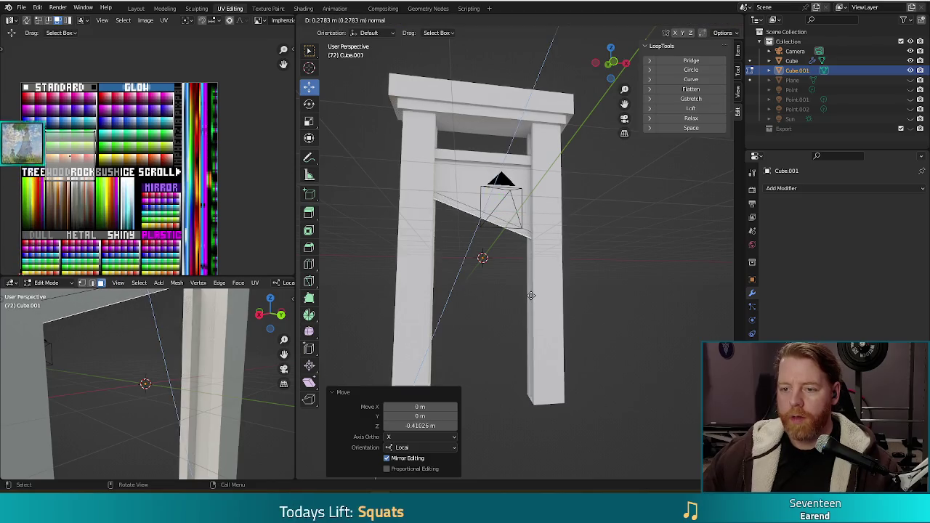
key("Escape")
key("g")
key("z")
key("z")
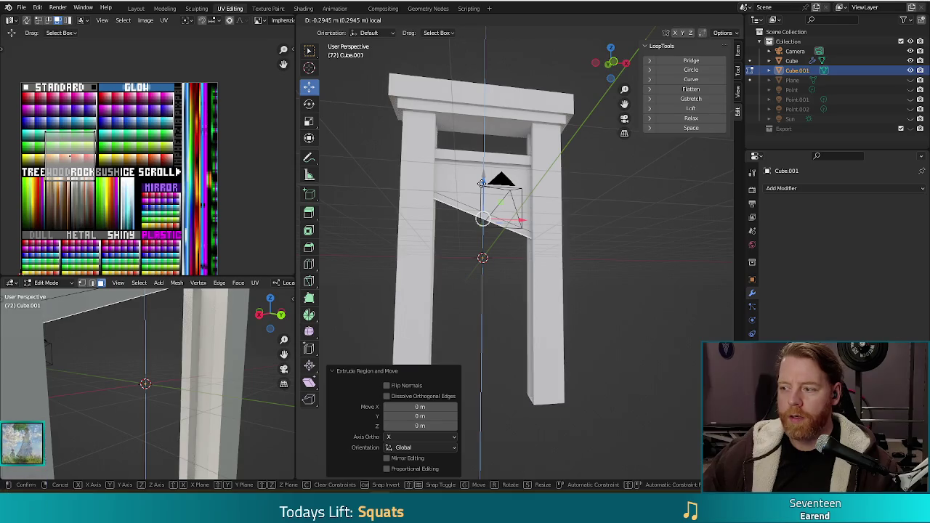
left_click(473, 195)
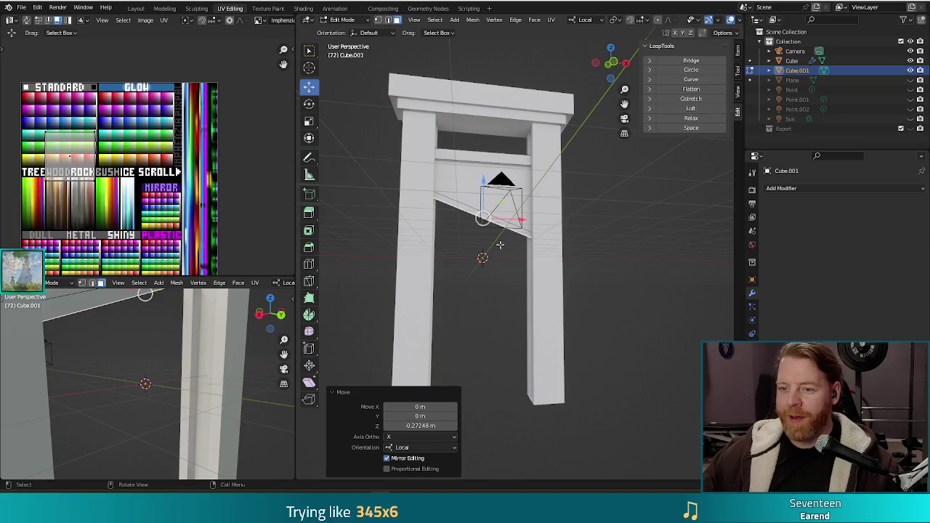
middle_click_drag(473, 314, 485, 211)
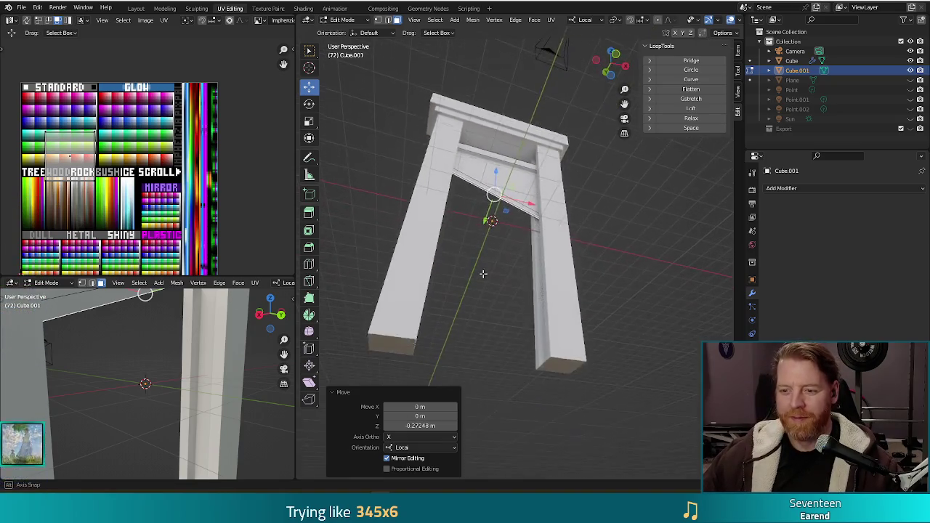
scroll(485, 211, "up", 5)
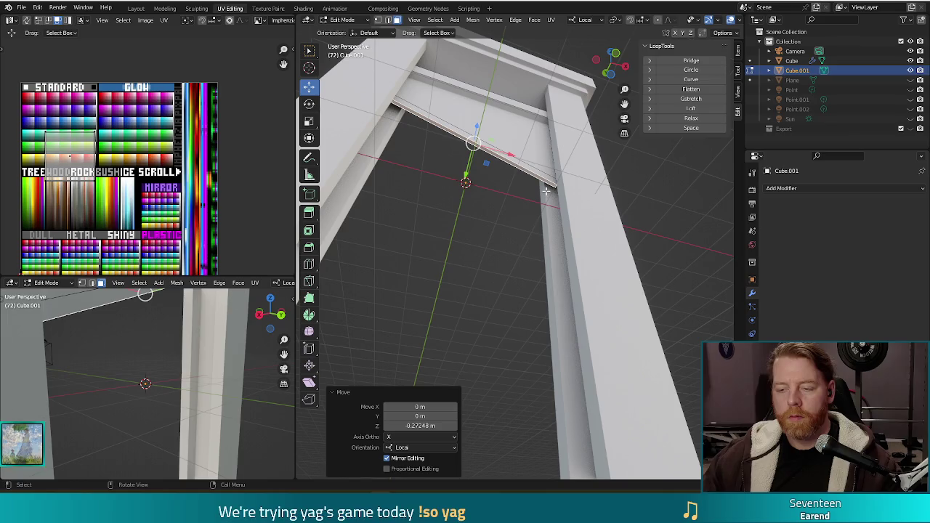
Circle-select the vertices at the blade's right end and merge them at center
key("alt+a")
key("c")
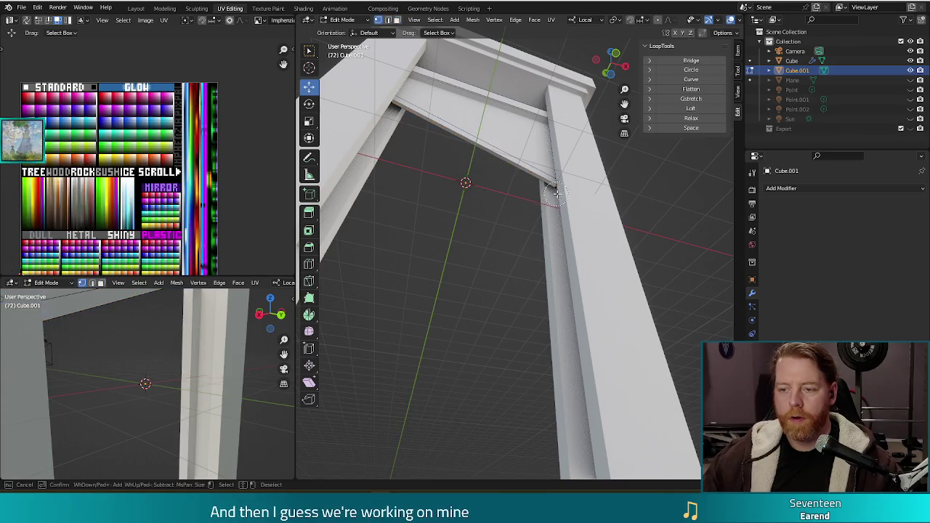
left_click(556, 194)
key("Escape")
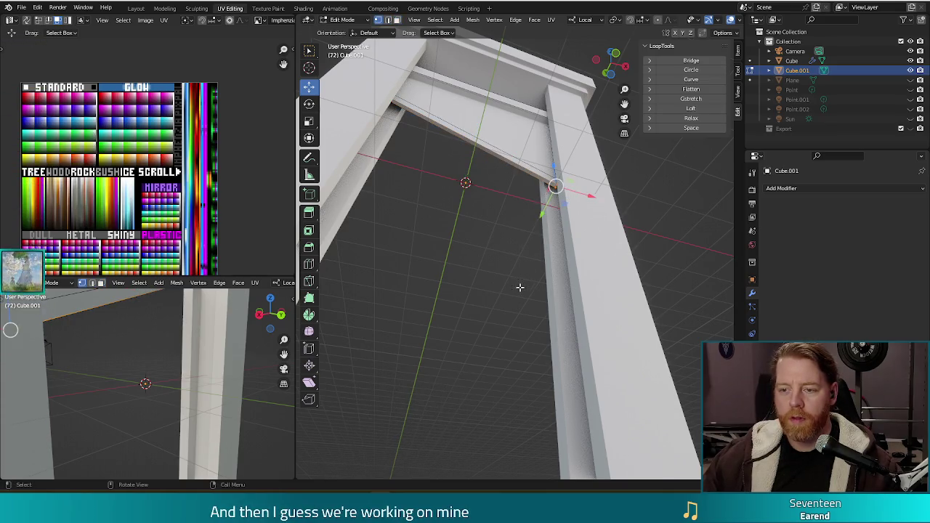
key("m")
left_click(438, 338)
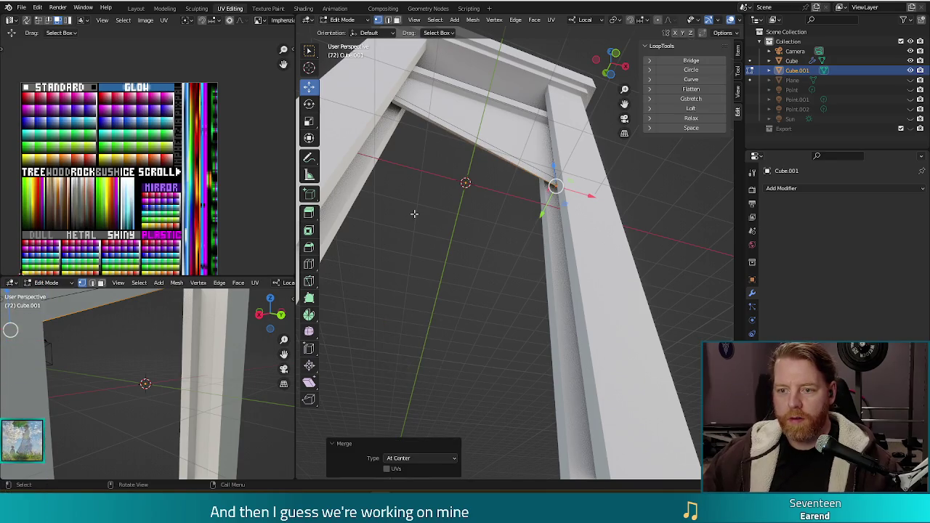
Circle-select the blade's left-end vertices and merge them at center
middle_click_drag(415, 213, 358, 198)
key("c")
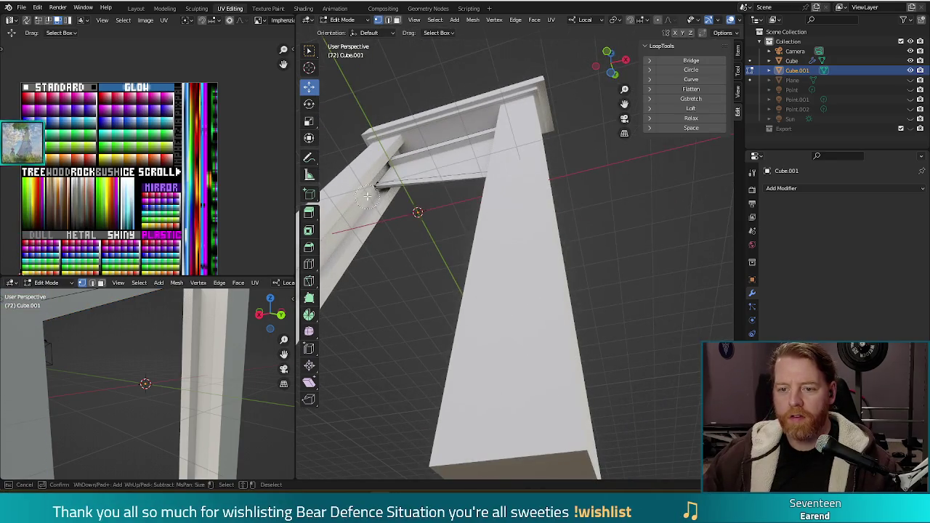
left_click(370, 190)
key("Escape")
key("m")
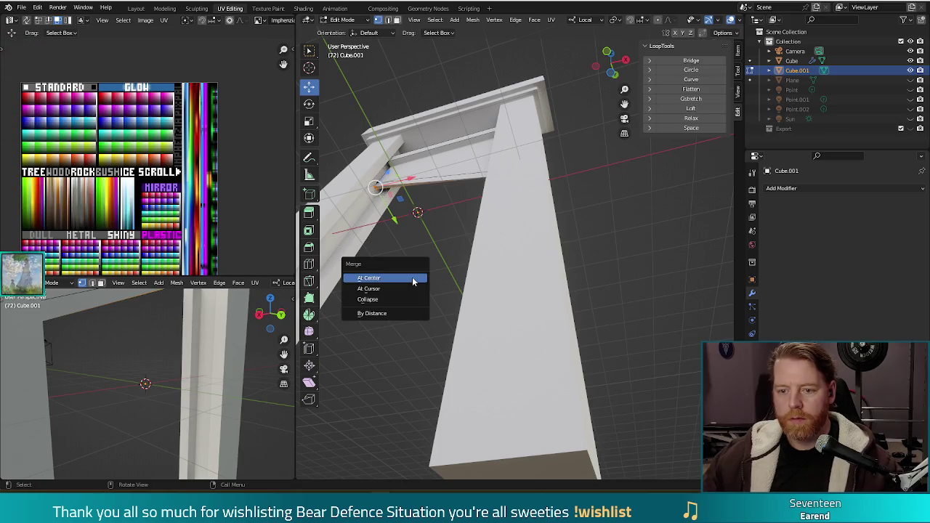
left_click(413, 278)
Switch to face select mode and select the slanted blade face
key("3")
scroll(415, 218, "up", 5)
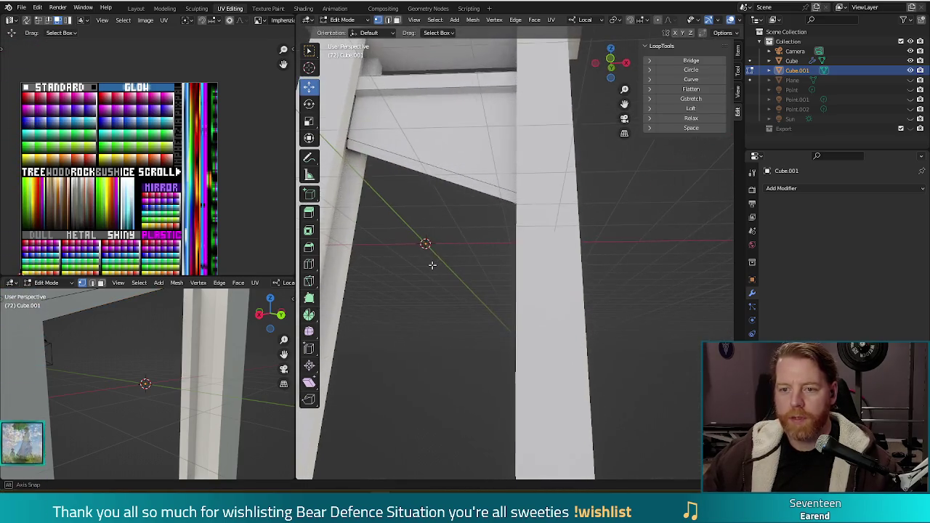
left_click(435, 186)
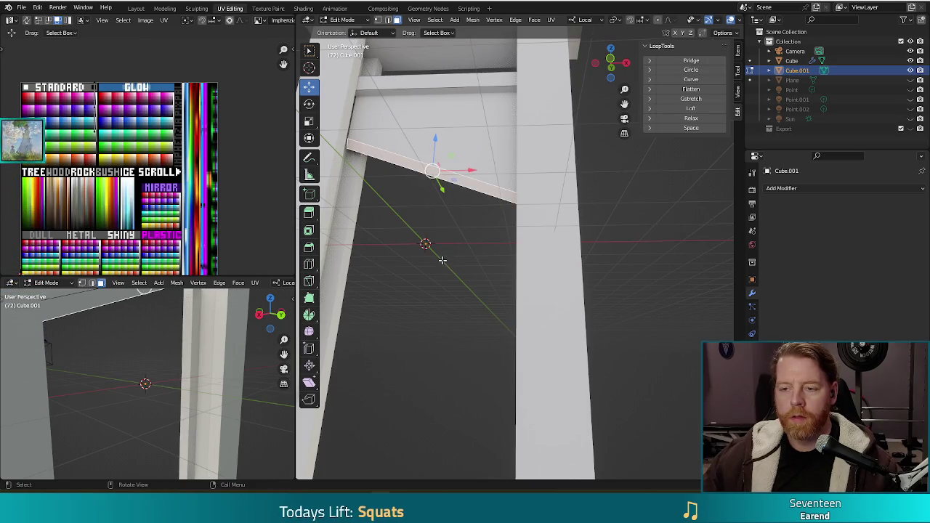
scroll(460, 305, "down", 4)
mouse_move(459, 305)
middle_mouse_down()
mouse_move(603, 187)
mouse_move(604, 225)
mouse_move(602, 216)
mouse_move(529, 188)
middle_mouse_up()
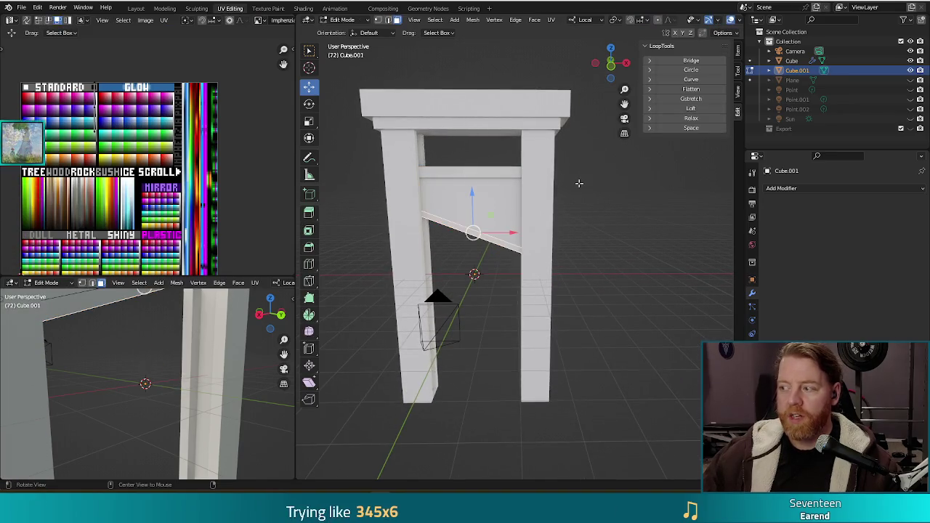
middle_click_drag(593, 188, 593, 197)
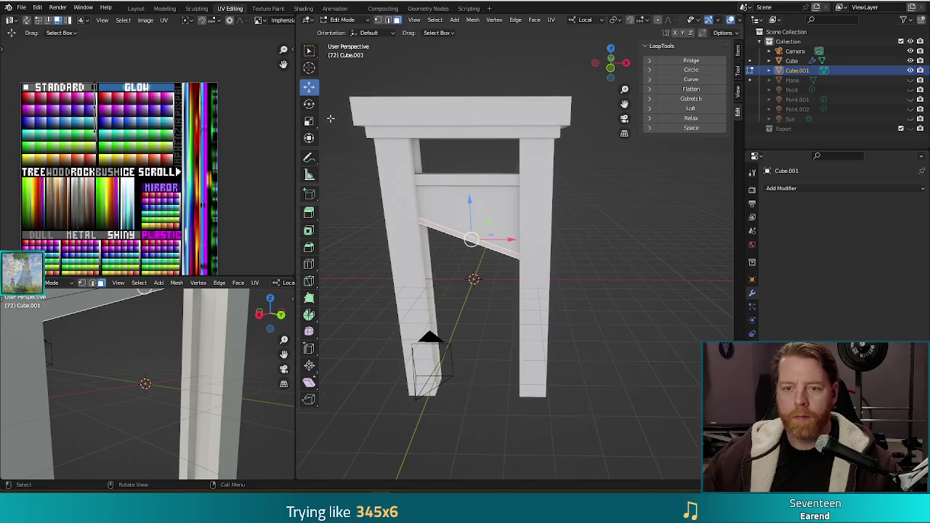
Add a torus and rotate it -90° in Right Ortho view so it stands upright
left_click(457, 20)
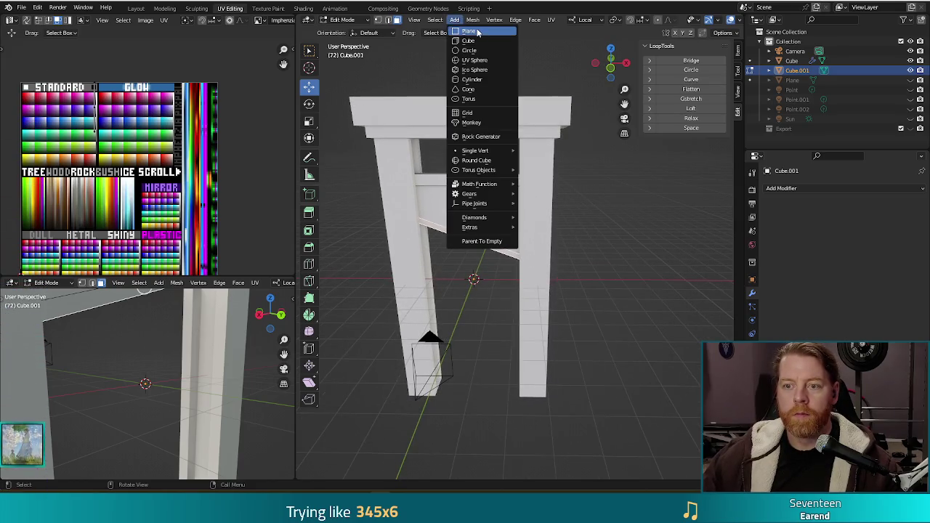
left_click(469, 99)
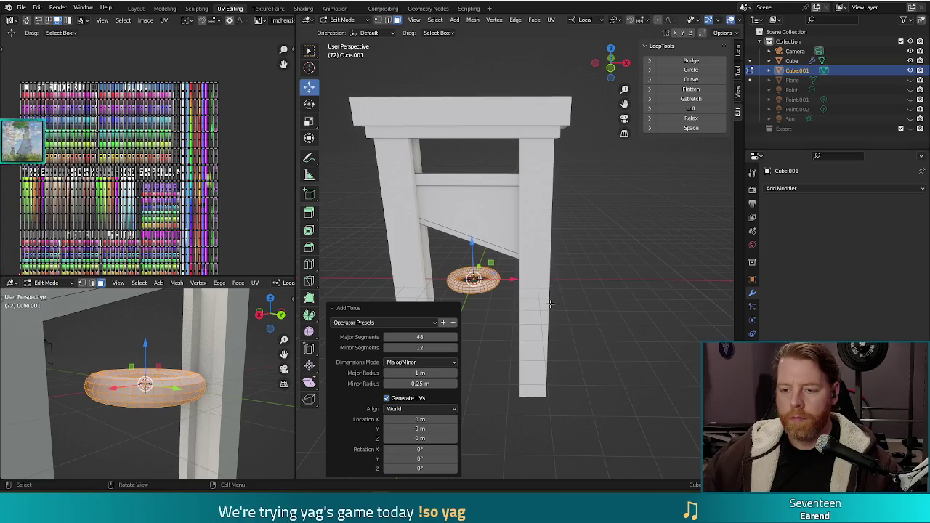
key("KP_3")
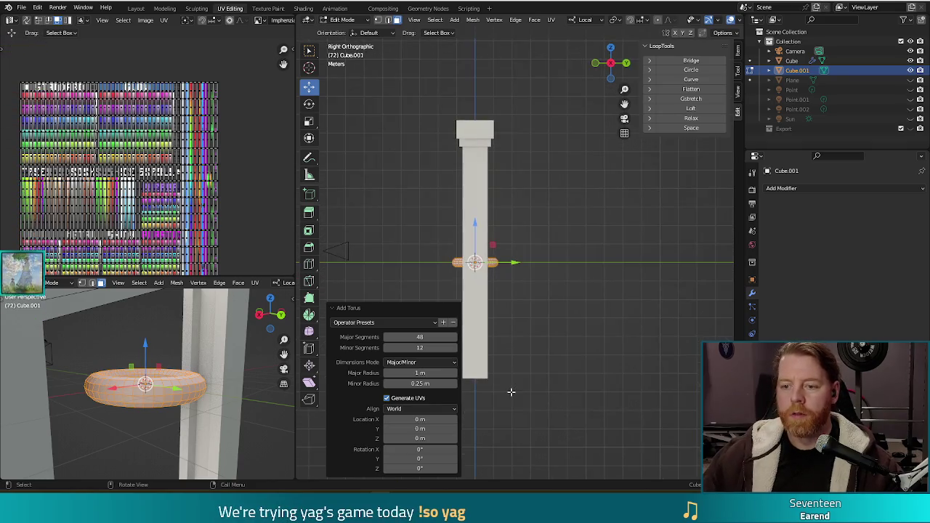
key("r")
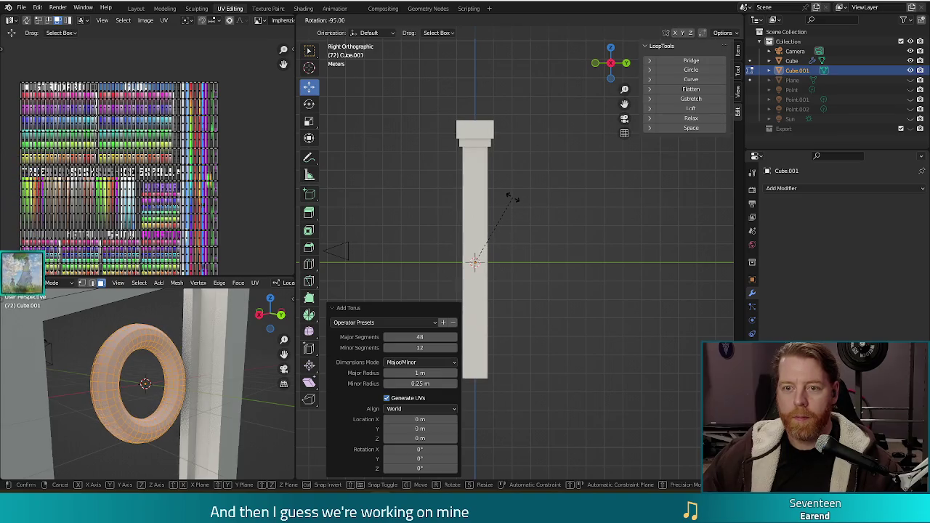
left_click(517, 203)
middle_click_drag(516, 203, 504, 322)
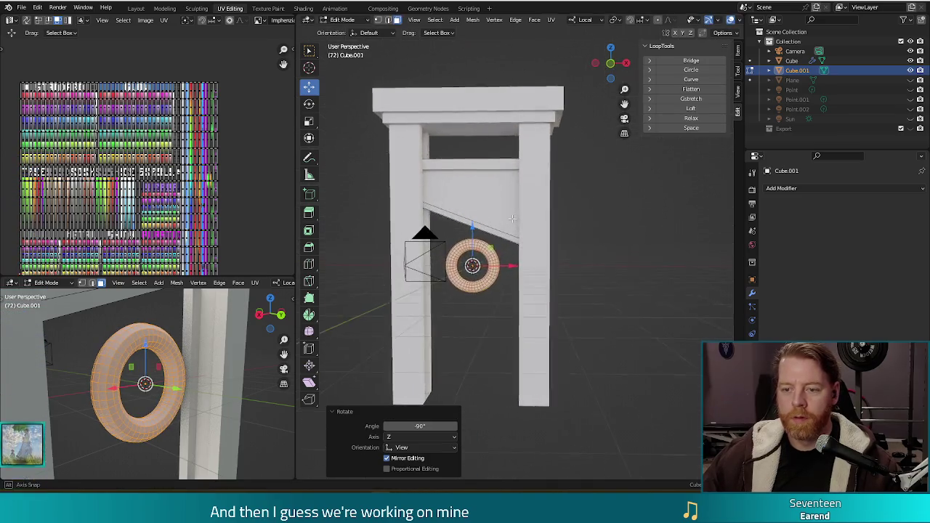
scroll(503, 322, "up", 4)
middle_click_drag(518, 295, 496, 277, "shift")
key("KP_1")
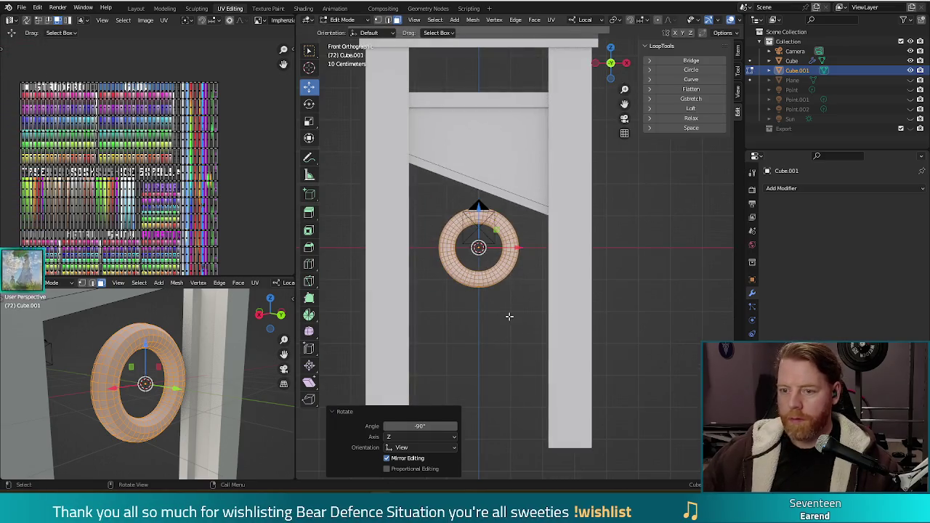
Box-select the torus's lower half and delete its faces
left_click(544, 327)
left_click_drag(554, 334, 378, 247)
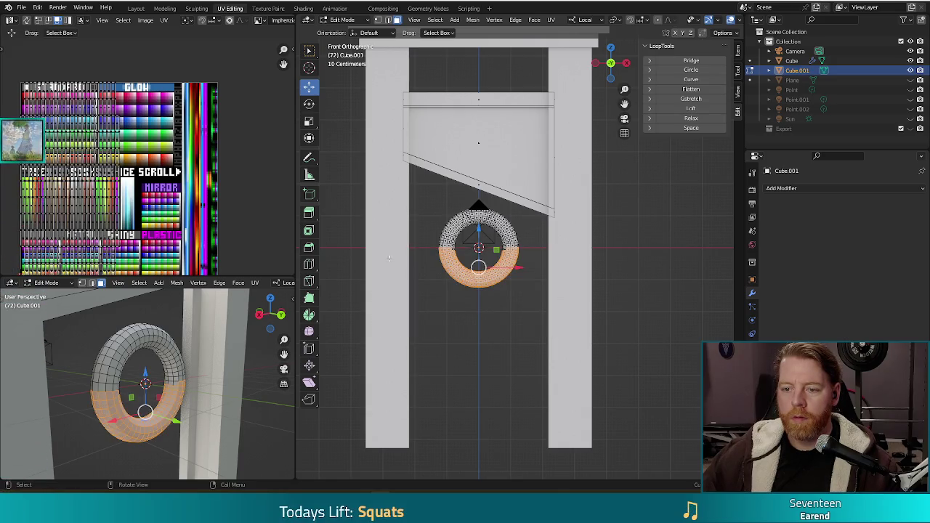
left_click_drag(552, 331, 404, 250)
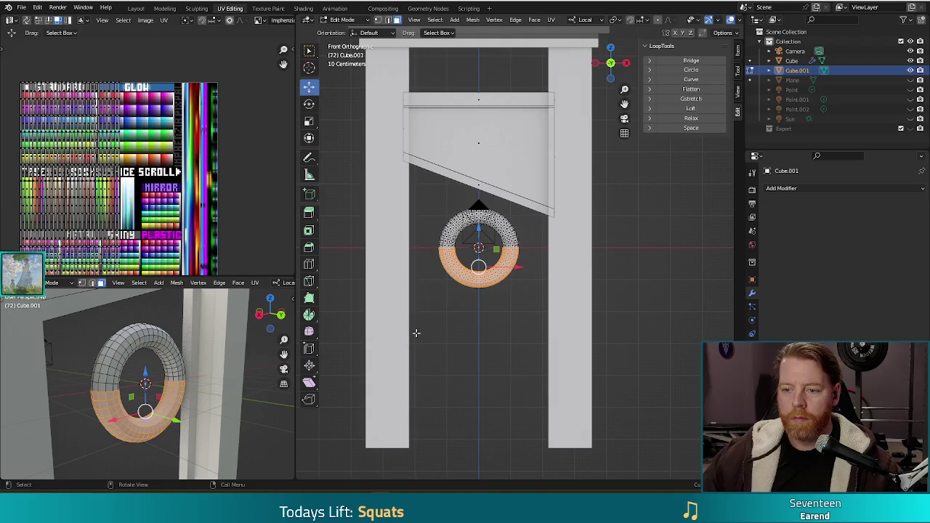
key("x")
left_click(414, 354)
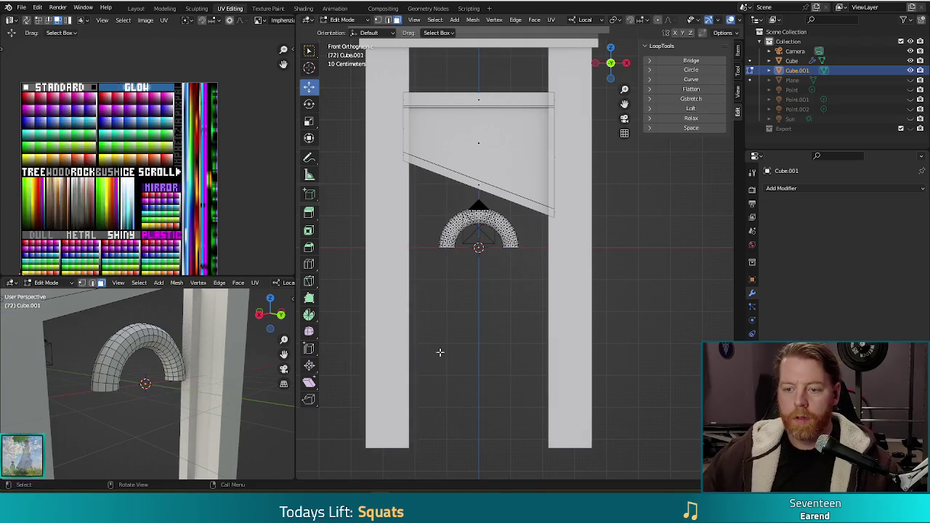
Select the remaining arch with L, lift it under the top beam, and exit X-ray
key("l")
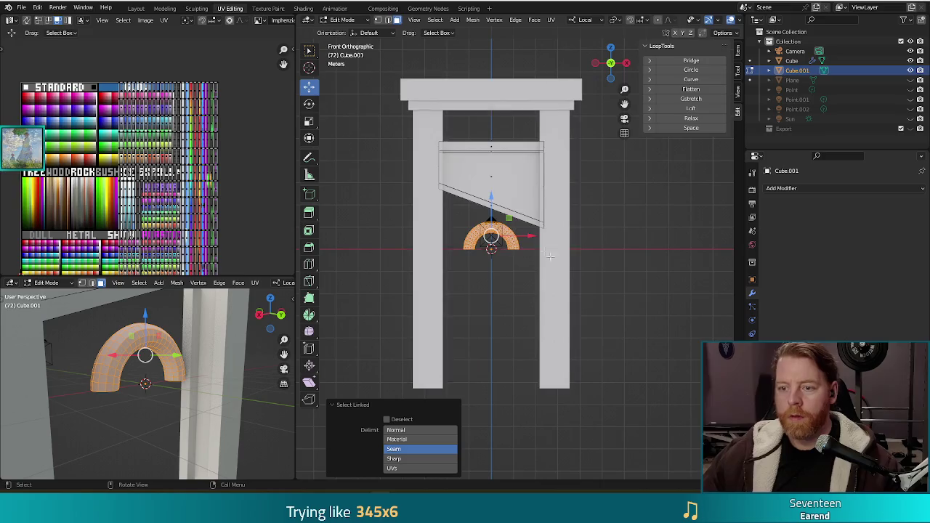
scroll(522, 247, "down", 2)
left_click_drag(491, 196, 492, 93)
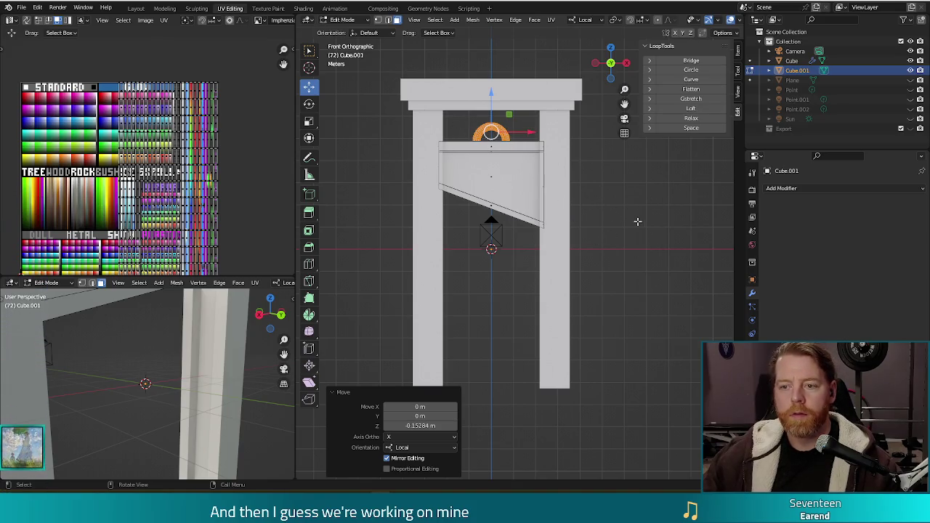
left_click(662, 216)
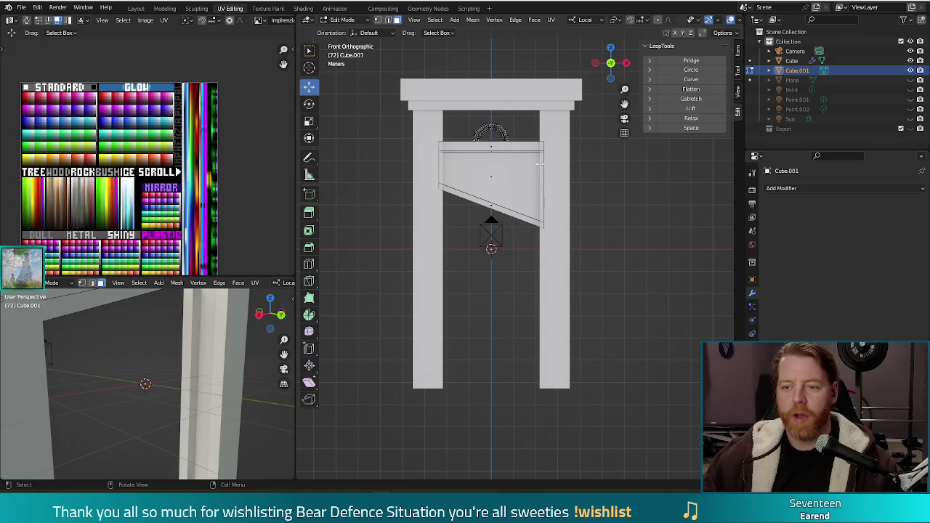
key("ctrl+z")
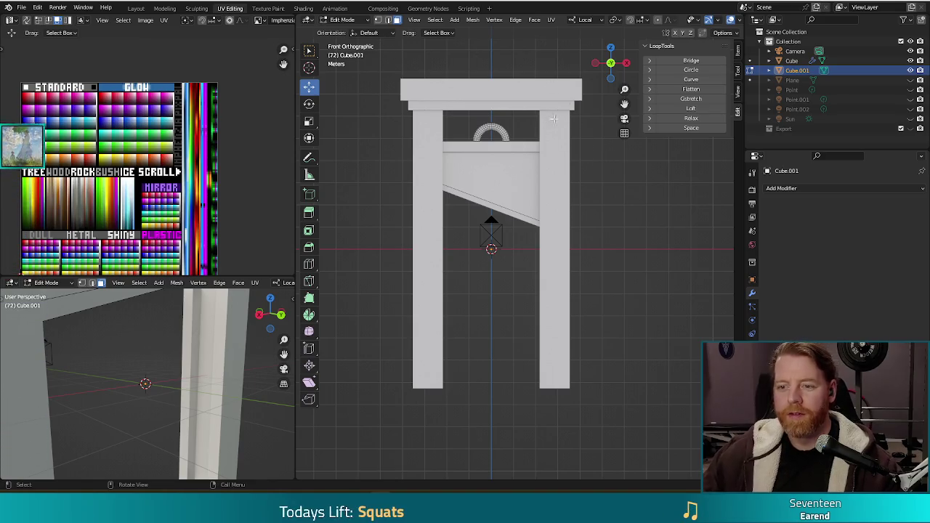
left_click(455, 19)
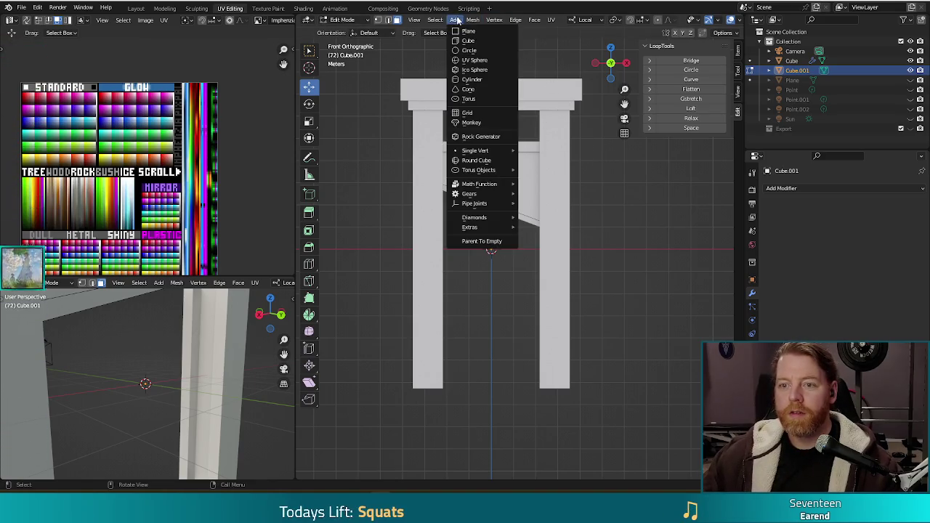
Add a cylinder, scale it to 0.065, then stretch it 23.286 on Z into a thin rod
left_click(469, 79)
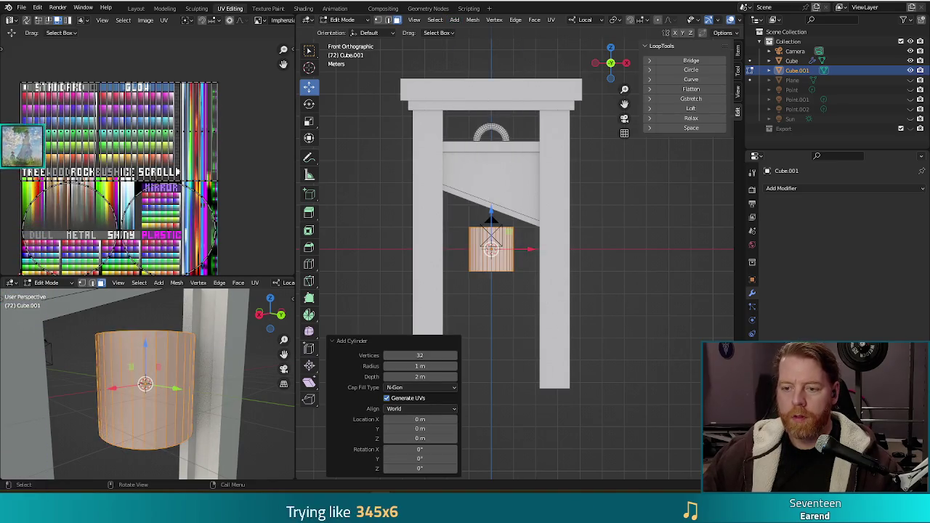
key("s")
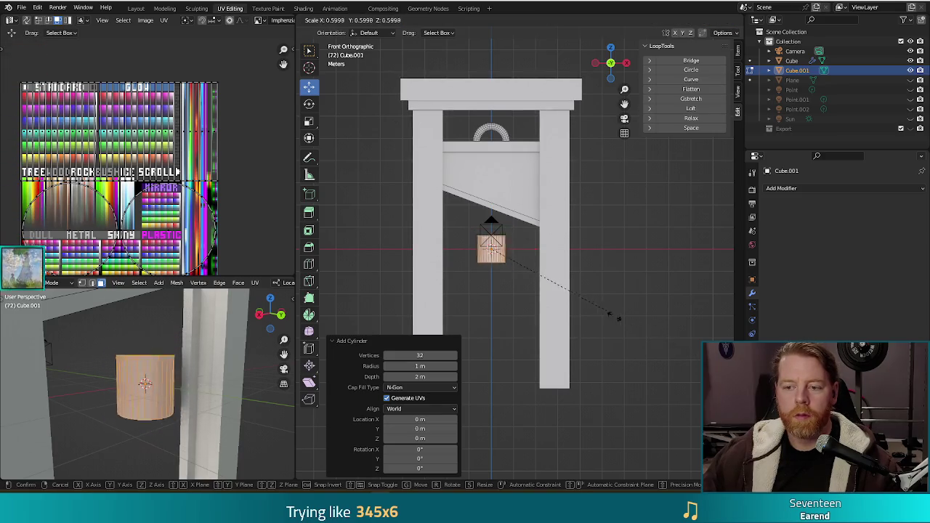
left_click(505, 260)
key("s")
key("z")
key("z")
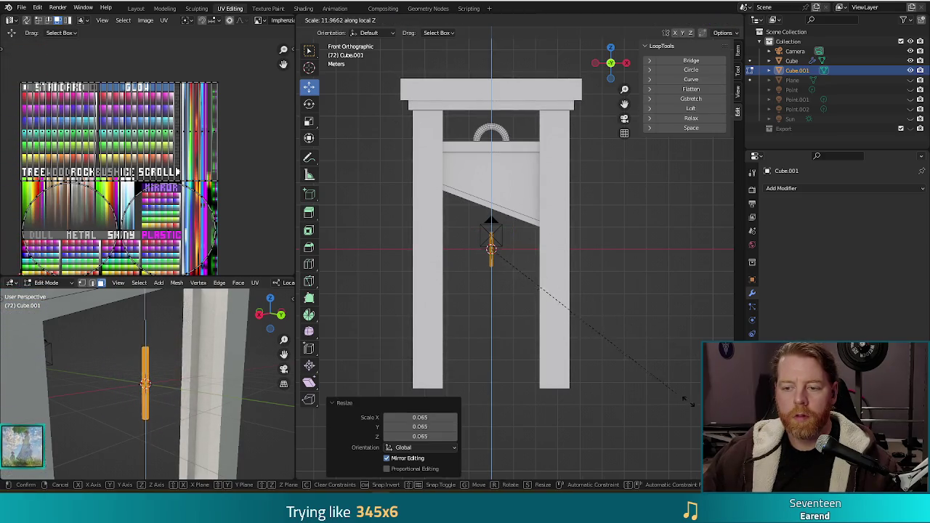
left_click(440, 41)
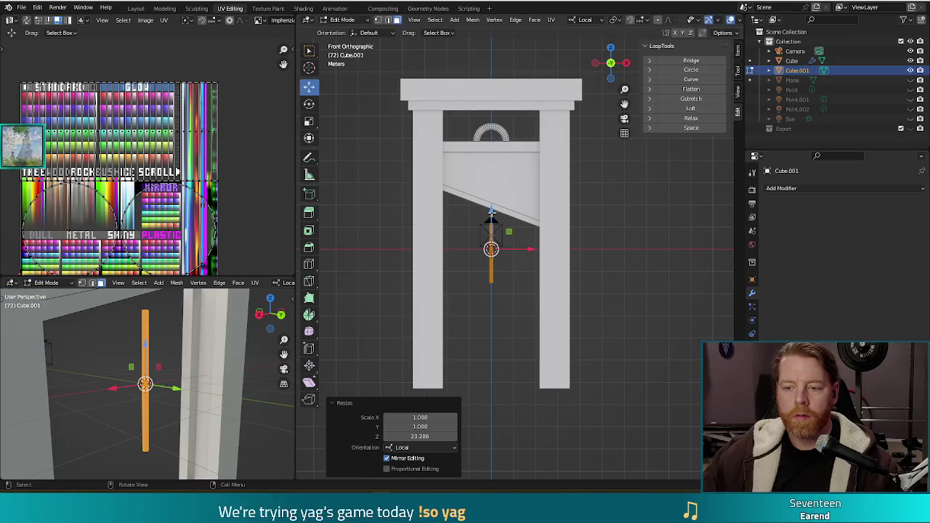
Raise the rod 6.9653 m on Z up to the top beam
key("g")
key("z")
key("z")
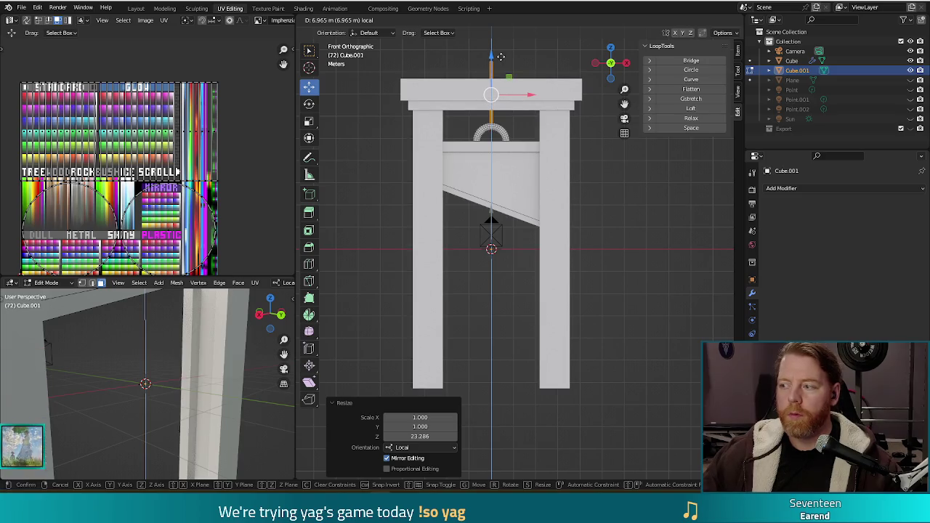
left_click(500, 56)
mouse_move(500, 56)
middle_mouse_down()
mouse_move(535, 77)
mouse_move(539, 122)
mouse_move(498, 157)
middle_mouse_up()
scroll(534, 78, "down", 4)
scroll(539, 122, "up", 3)
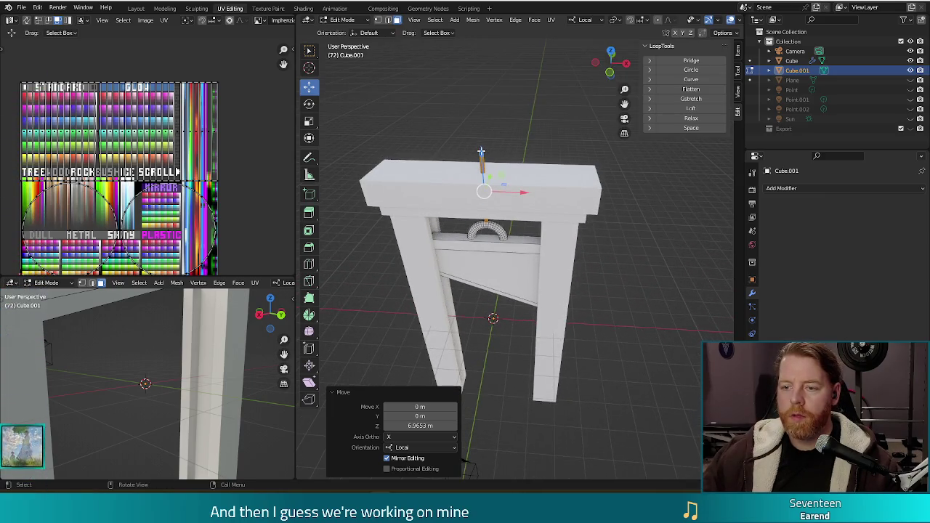
Lower the rod slightly onto the top beam and inspect the guillotine from the front
left_click_drag(481, 151, 478, 133)
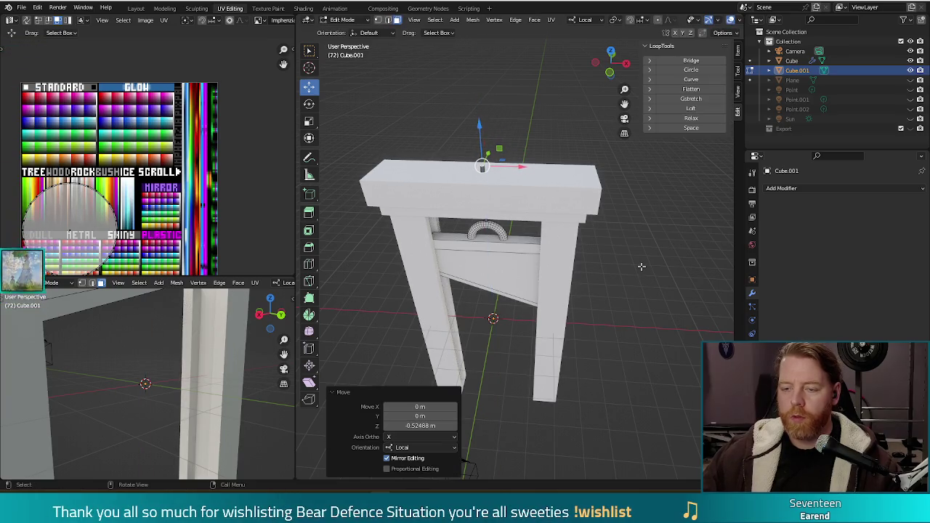
scroll(641, 266, "down", 5)
middle_click_drag(595, 292, 564, 178)
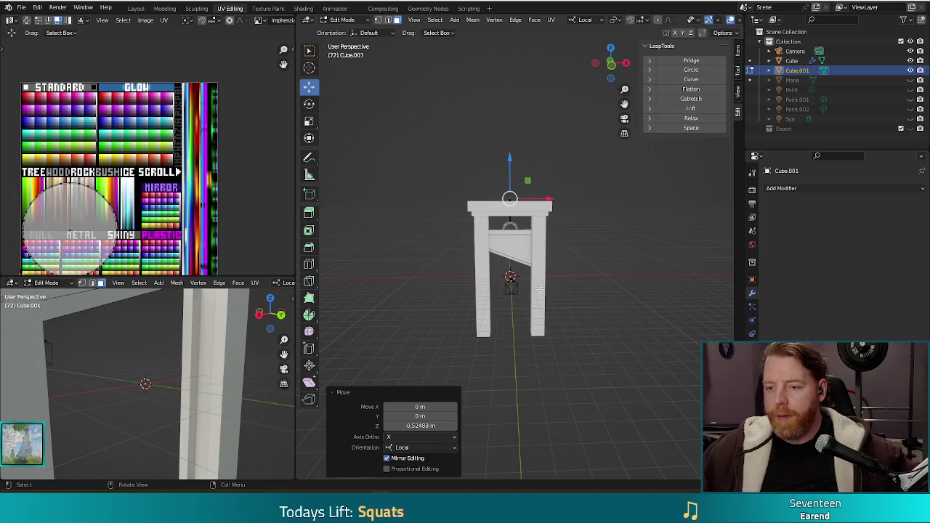
left_click(596, 291)
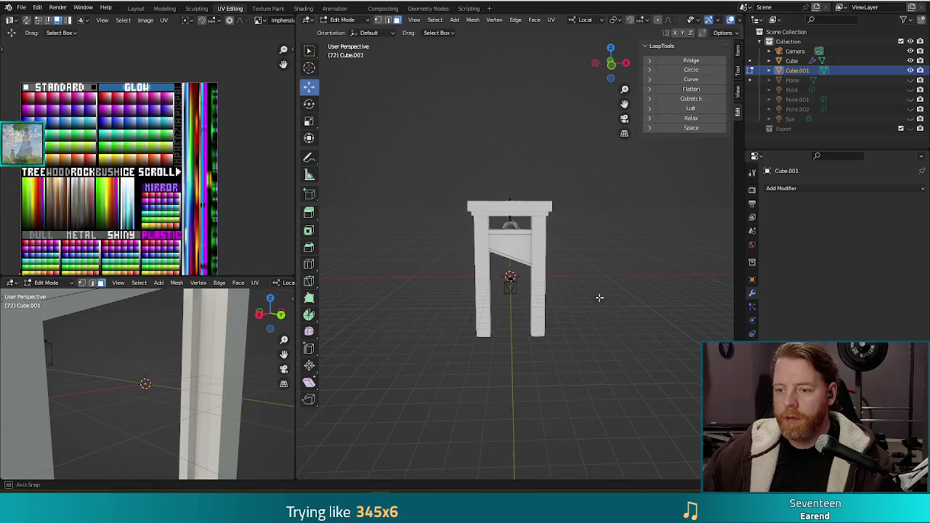
middle_click_drag(600, 295, 596, 280)
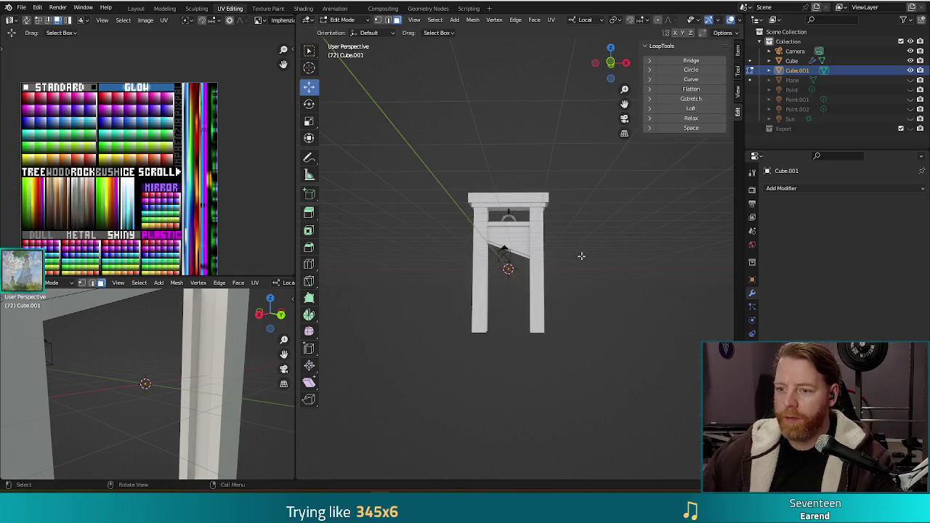
scroll(596, 291, "up", 3)
scroll(607, 288, "up", 2)
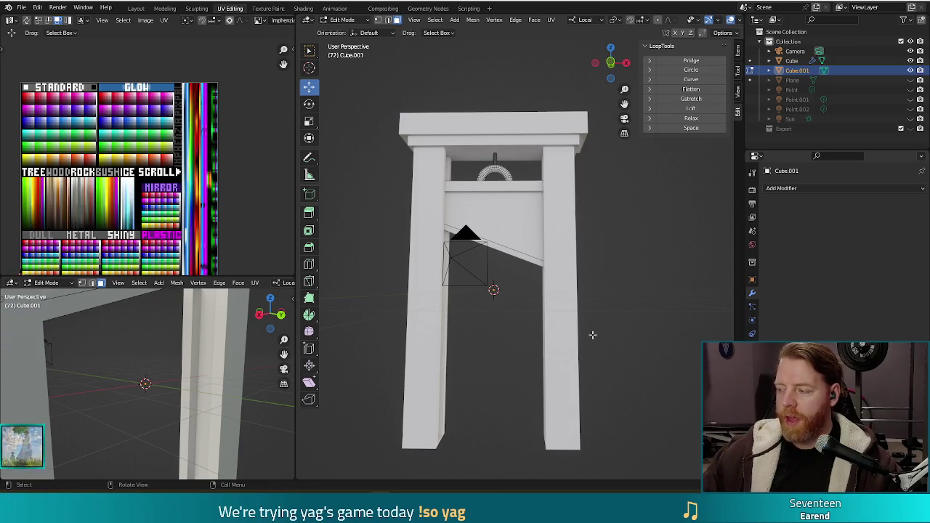
View the finished guillotine from the right and return to Object Mode
middle_click_drag(623, 327, 634, 267)
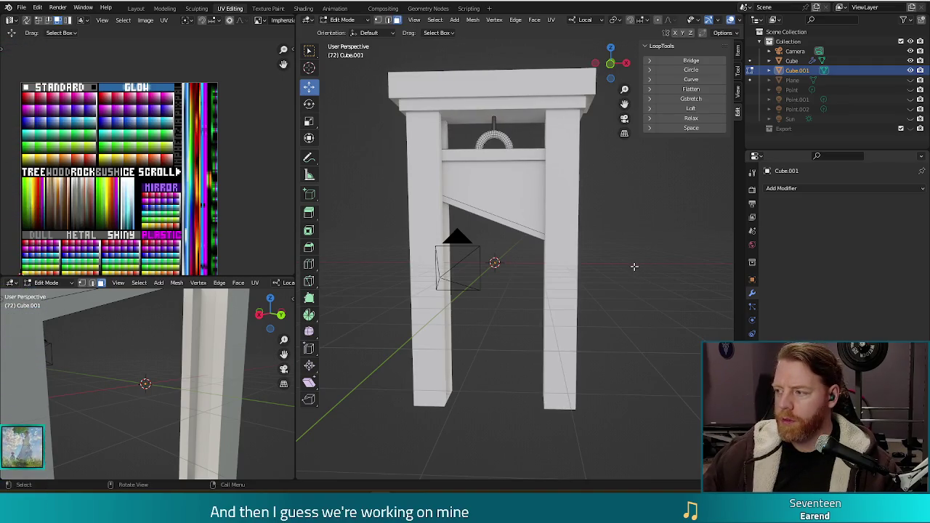
mouse_move(634, 267)
middle_mouse_down()
mouse_move(684, 236)
mouse_move(644, 239)
middle_mouse_up()
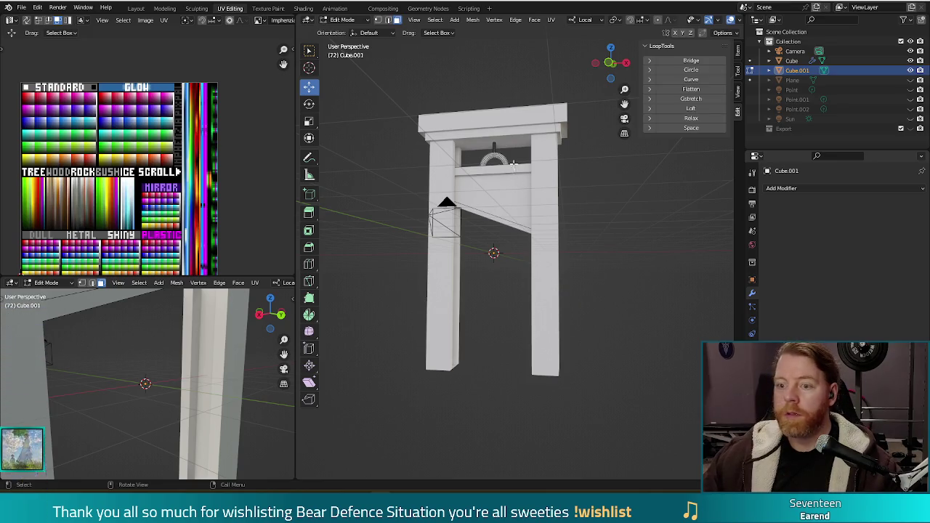
key("Tab")
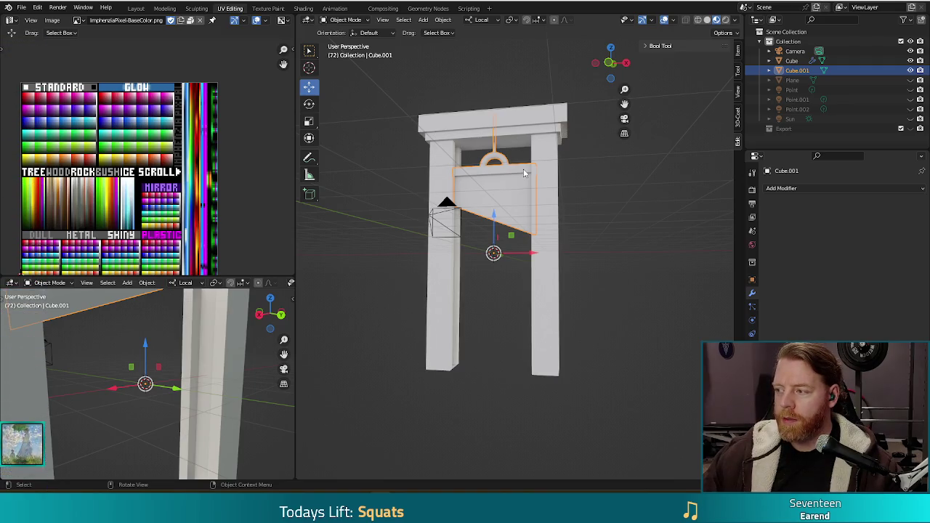
Re-enter Edit Mode on the frame and bring the Guillotine Headquarters site over Blender
key("Tab")
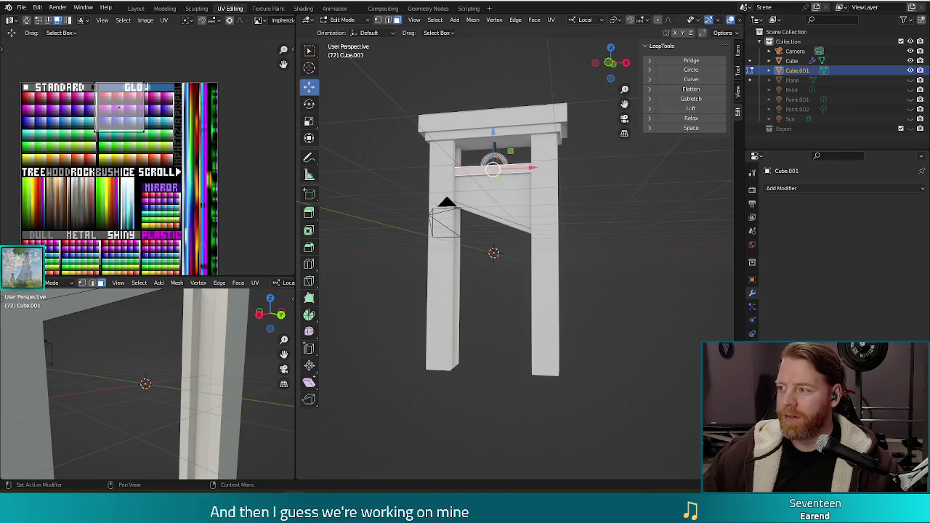
left_click_drag(843, 66, 458, 37)
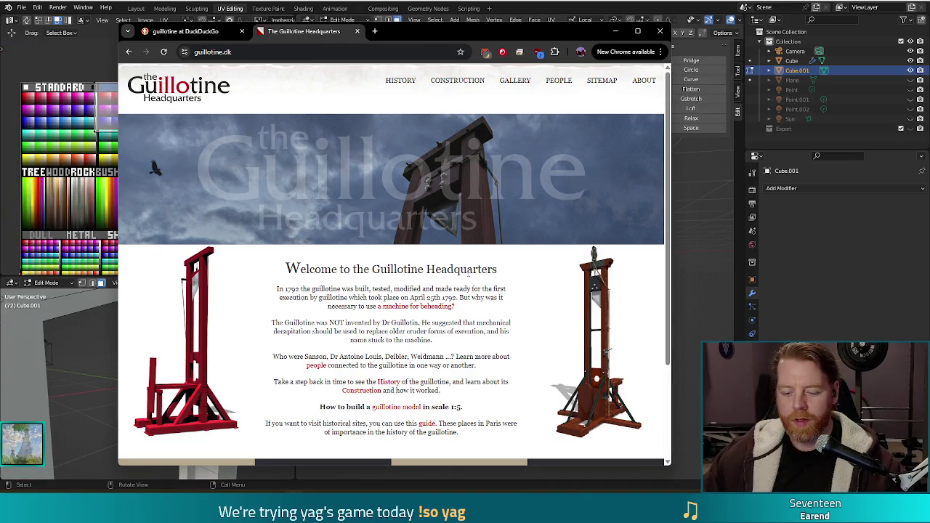
Search the site for 'denmar', read the About page, then move Chrome aside to show Blender
key("ctrl+f")
type("denmar")
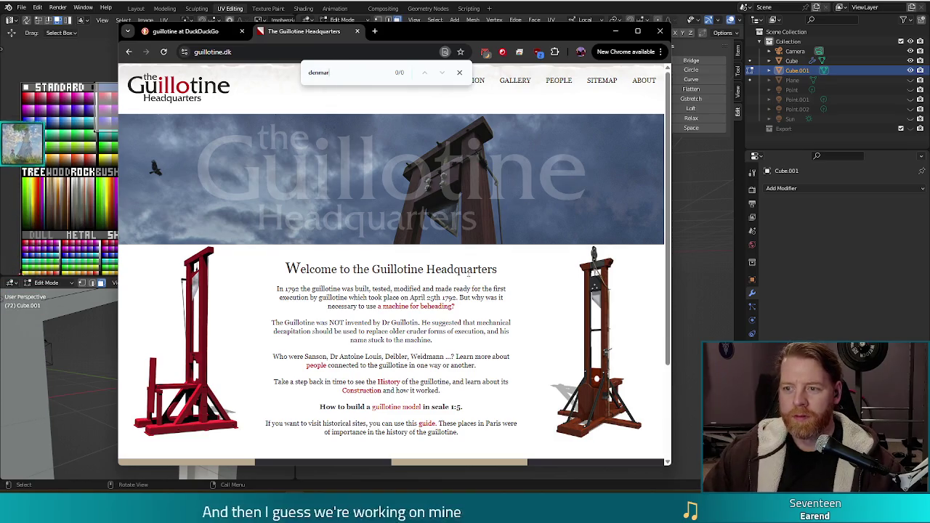
left_click(643, 80)
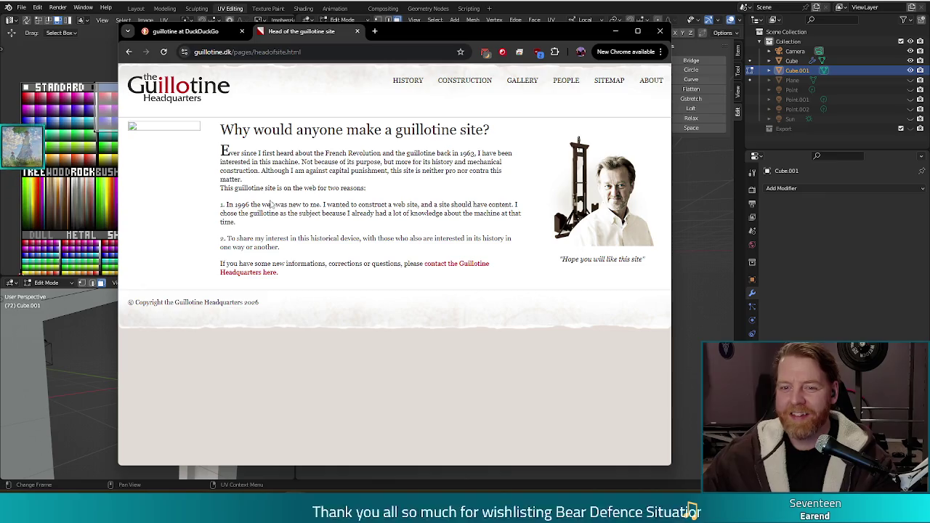
left_click_drag(301, 186, 305, 188)
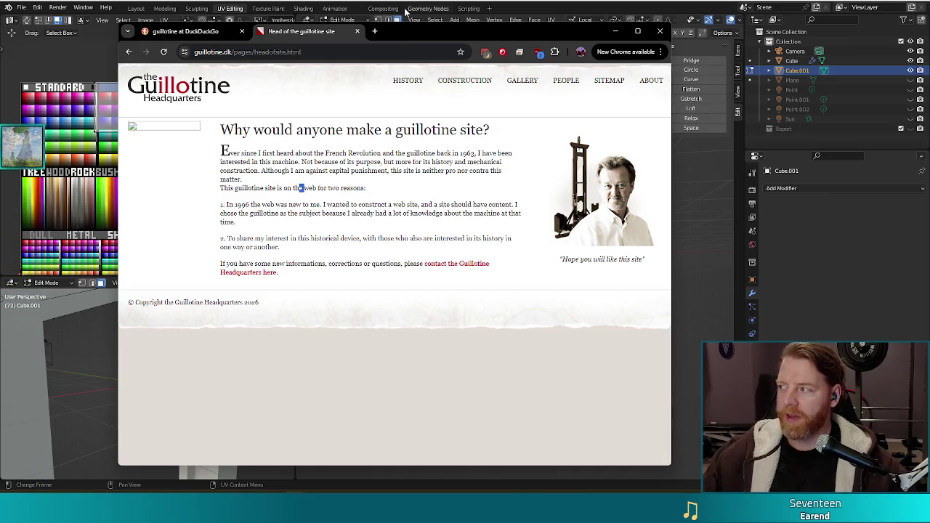
left_click_drag(425, 35, 929, 57)
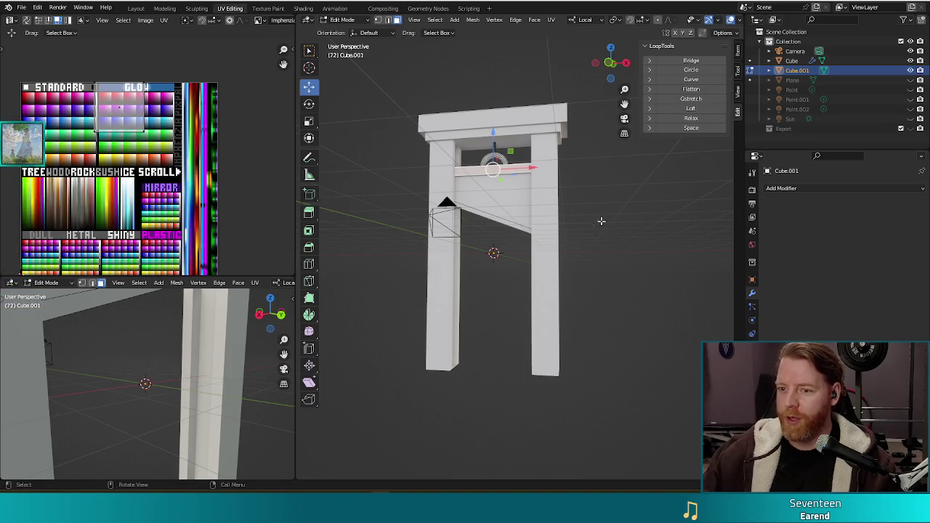
Duplicate the crossbar in place and drag the copy down the posts
middle_click_drag(603, 218, 611, 232)
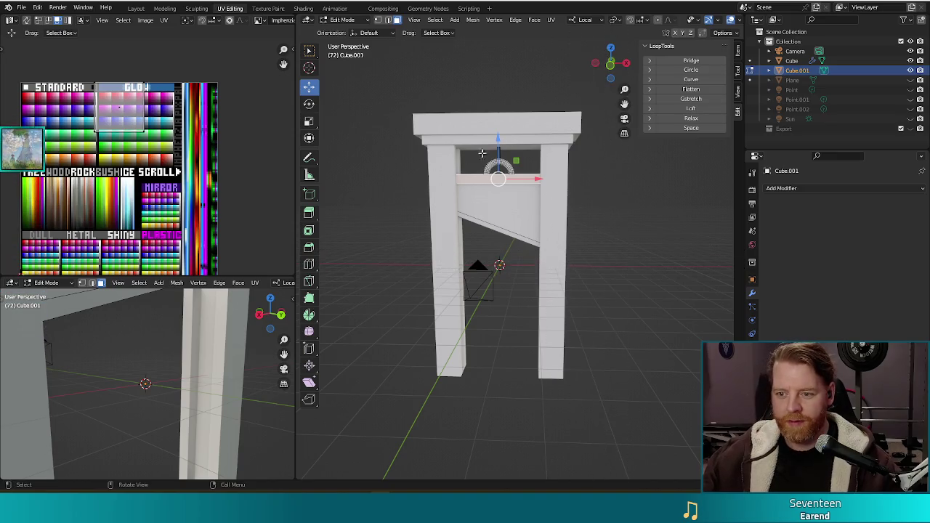
middle_click_drag(636, 260, 617, 264)
key("shift+d")
right_click(577, 256)
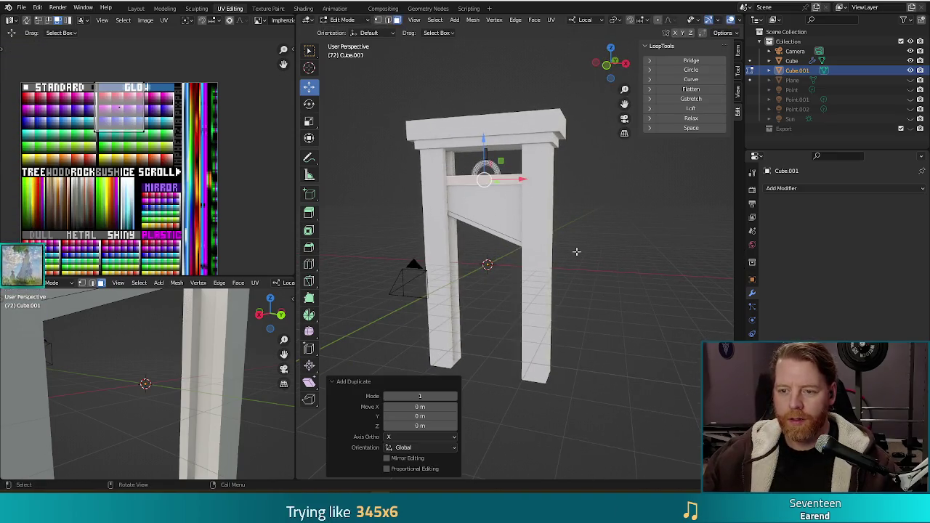
left_click_drag(485, 138, 487, 280)
mouse_move(523, 305)
middle_mouse_down()
mouse_move(548, 314)
mouse_move(527, 317)
middle_mouse_up()
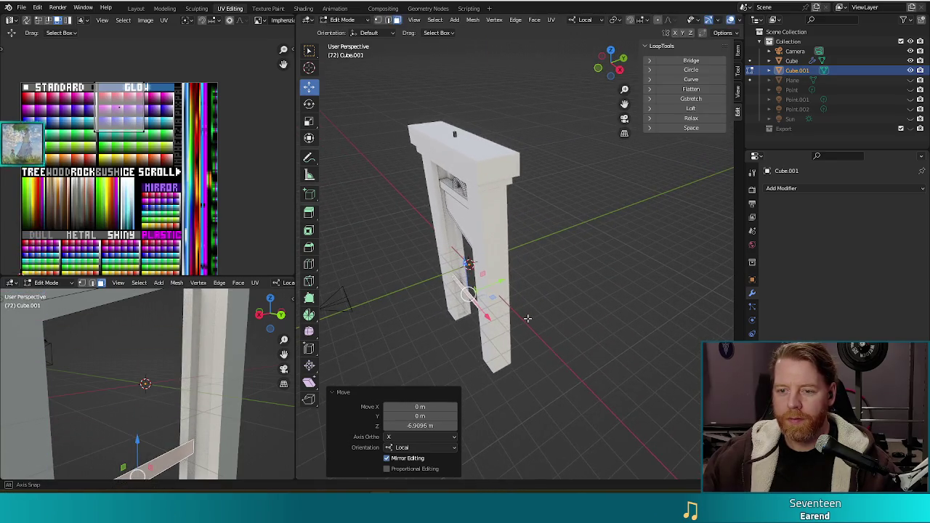
Undo the lowered copy, select the upper crossbar's linked geometry and duplicate it in place
key("ctrl+z")
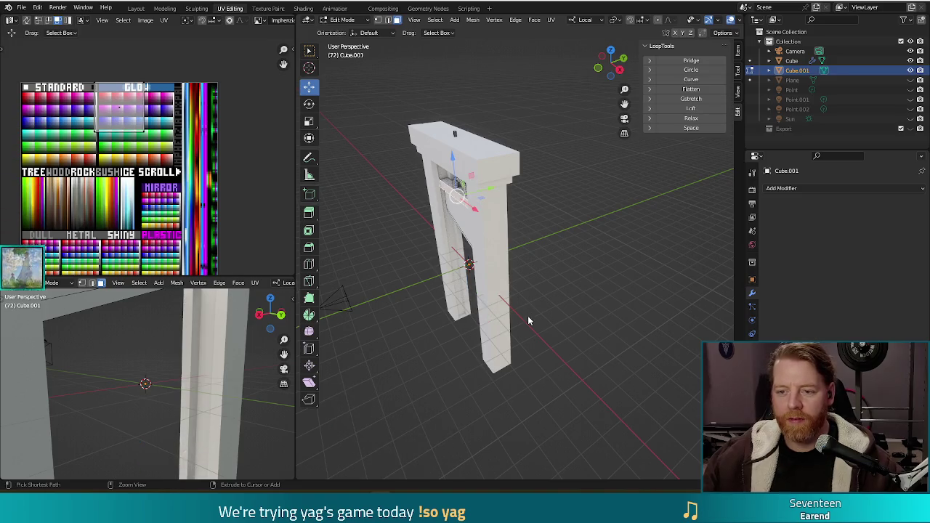
key("Tab")
key("Tab")
middle_click_drag(491, 223, 505, 209)
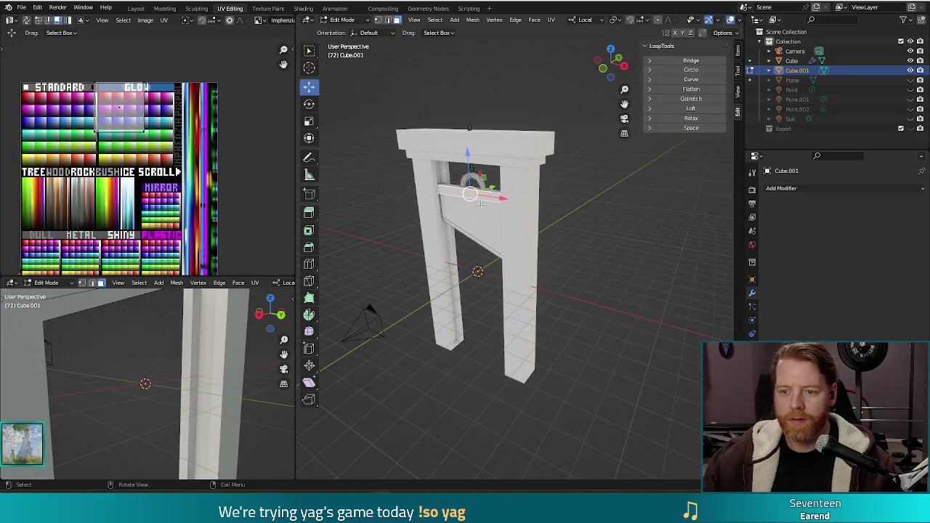
key("ctrl+l")
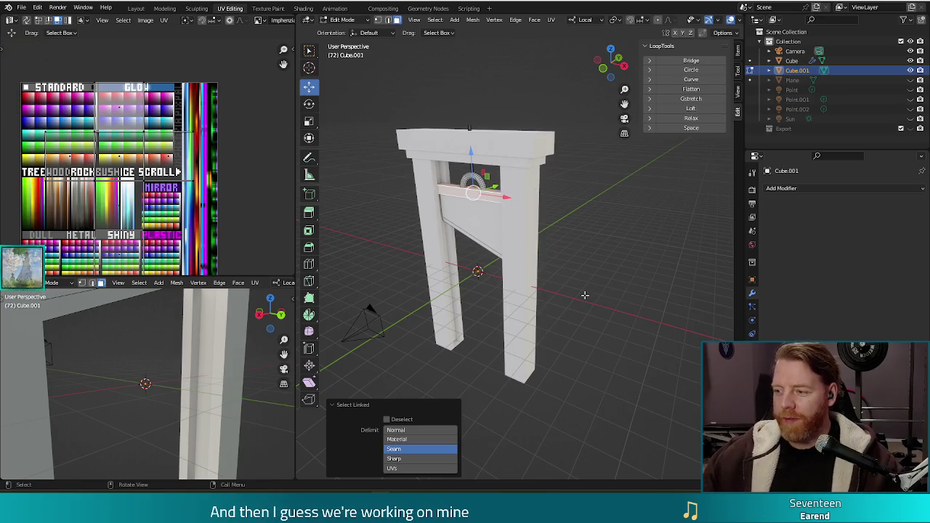
middle_click_drag(711, 294, 716, 251)
key("shift+d")
key("Escape")
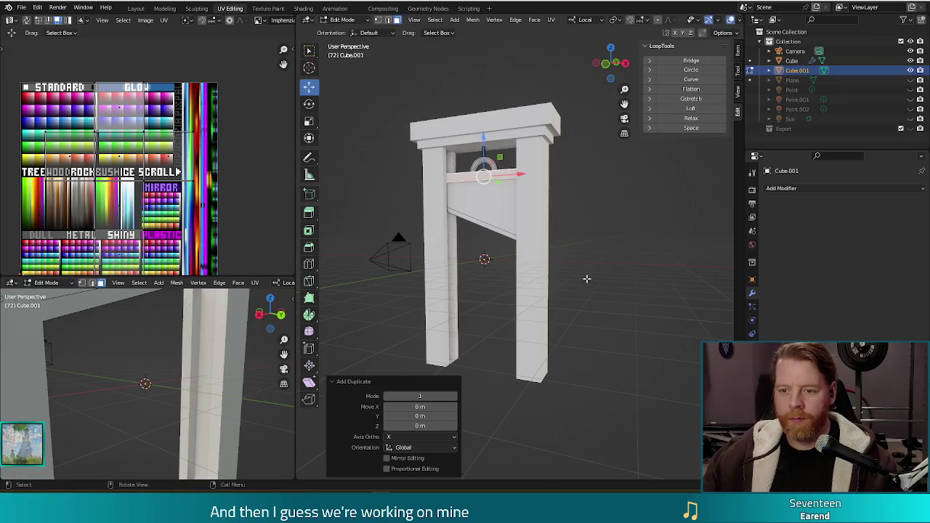
Move the crossbar copy down 6.6469 m on Z to form a lower crossbar
middle_click_drag(608, 252, 567, 247)
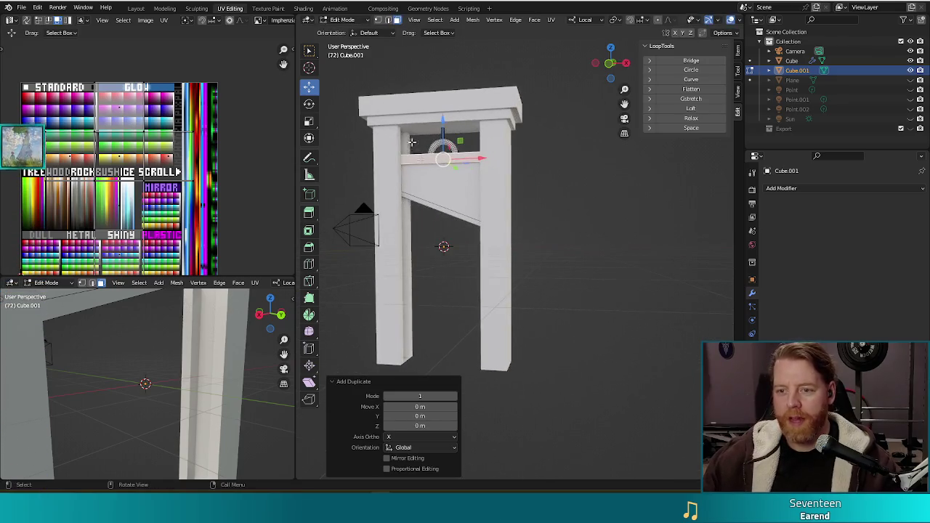
key("g")
key("z")
key("z")
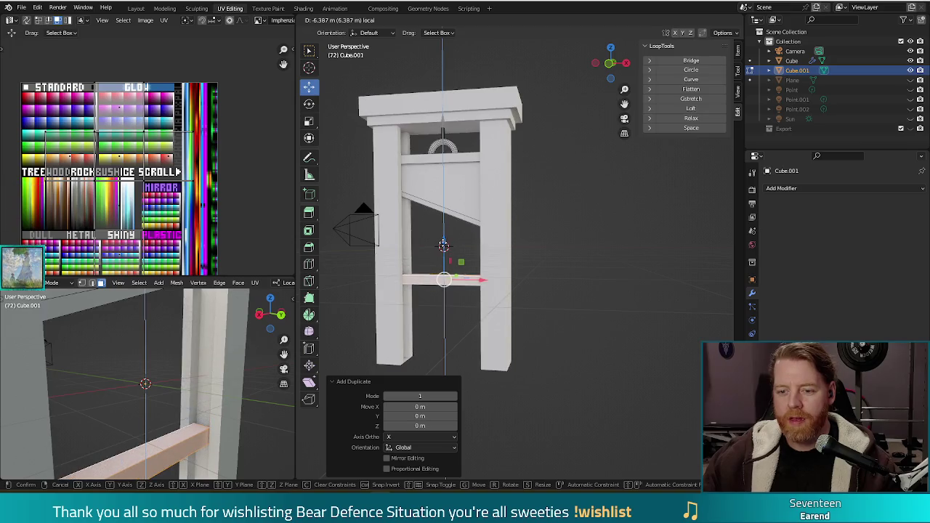
key("Return")
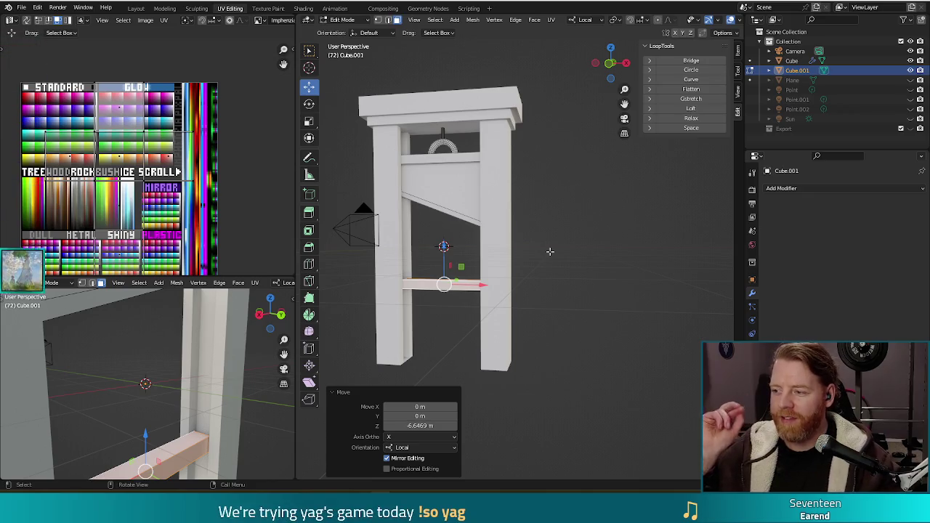
mouse_move(546, 257)
middle_mouse_down()
mouse_move(460, 294)
mouse_move(544, 315)
mouse_move(436, 218)
middle_mouse_up()
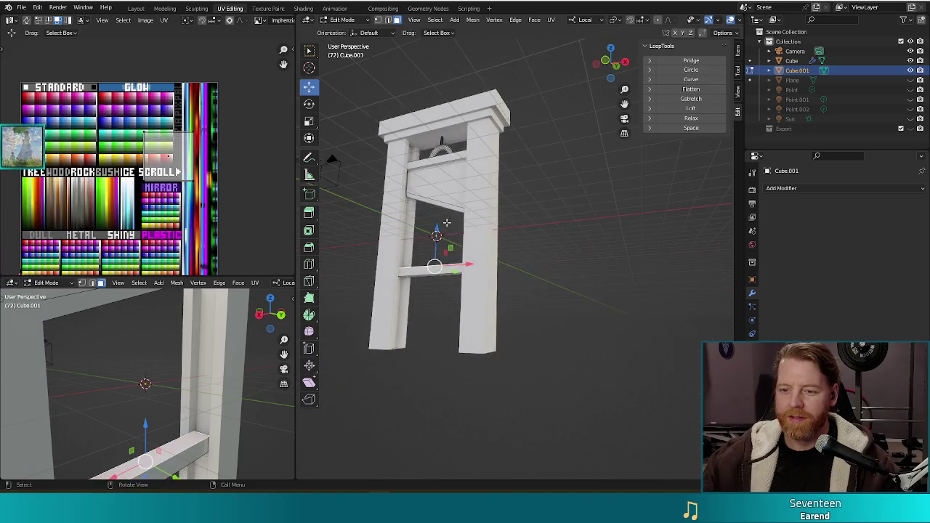
Raise the lower crossbar about 0.99 m on Z and check it in front view
key("g")
key("z")
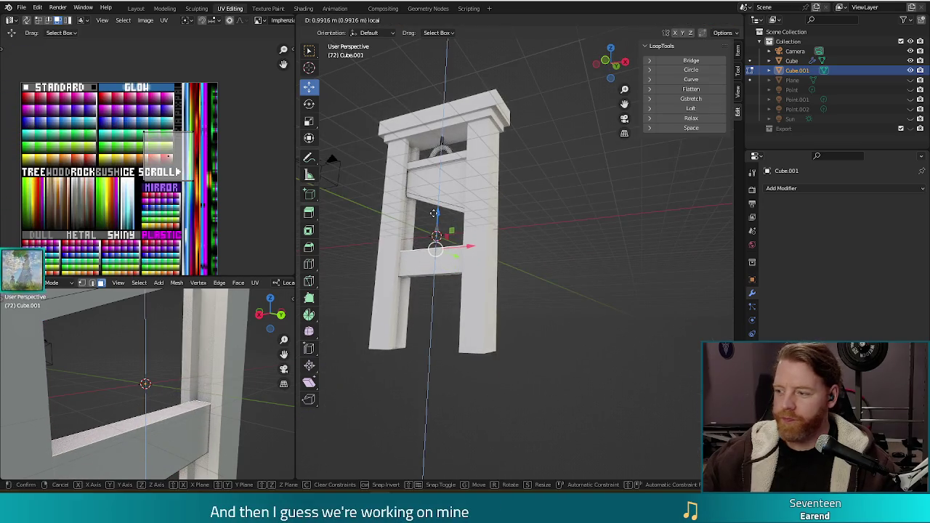
left_click(436, 209)
key("KP_1")
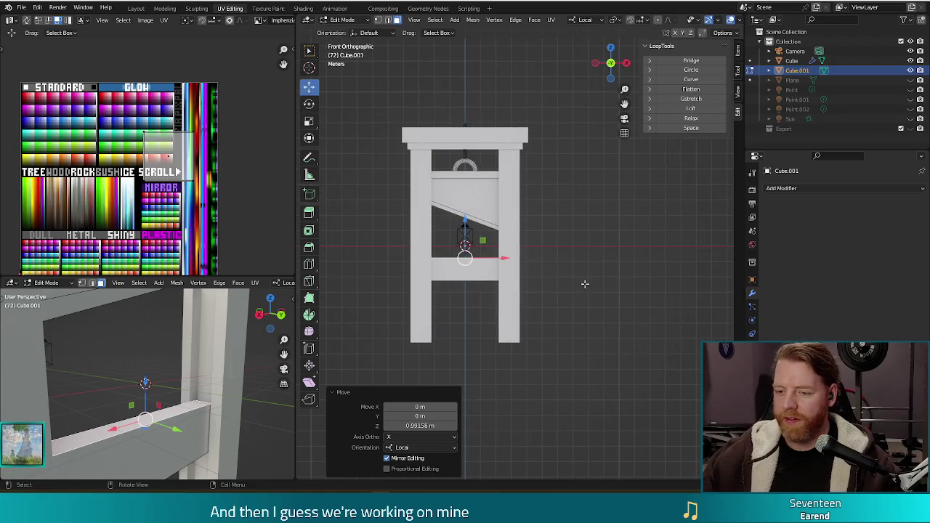
middle_click_drag(583, 286, 581, 266, "shift")
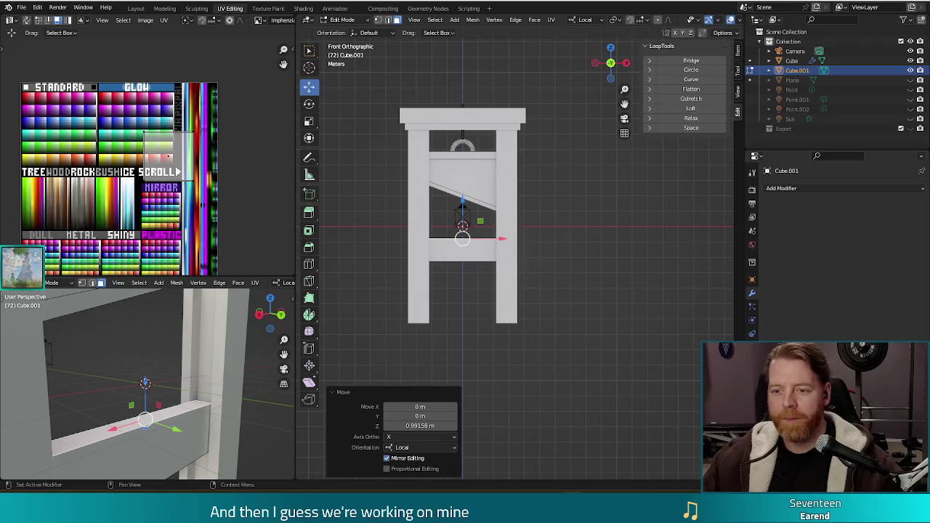
left_click(536, 254)
mouse_move(536, 254)
middle_mouse_down()
mouse_move(552, 276)
mouse_move(555, 254)
mouse_move(518, 272)
middle_mouse_up()
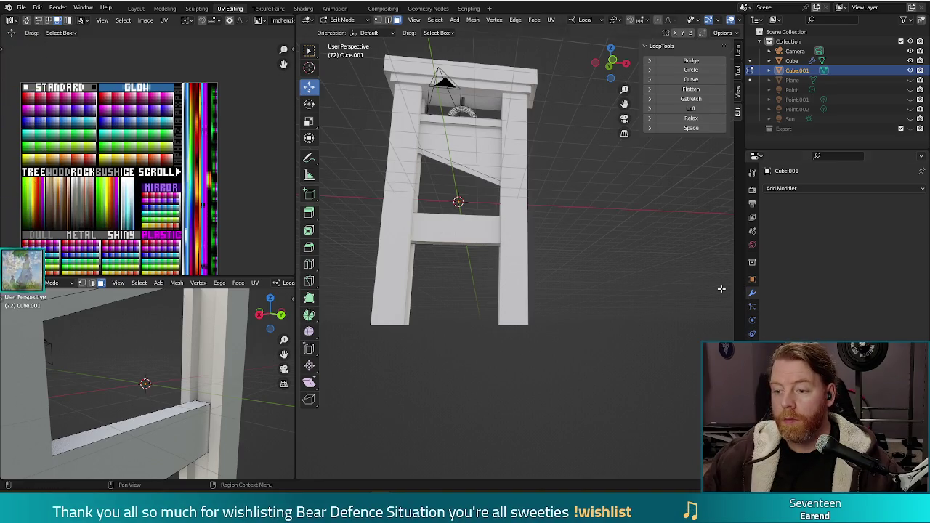
Add a Boolean modifier in Difference mode with the Exact solver to the frame object
key("Tab")
key("Tab")
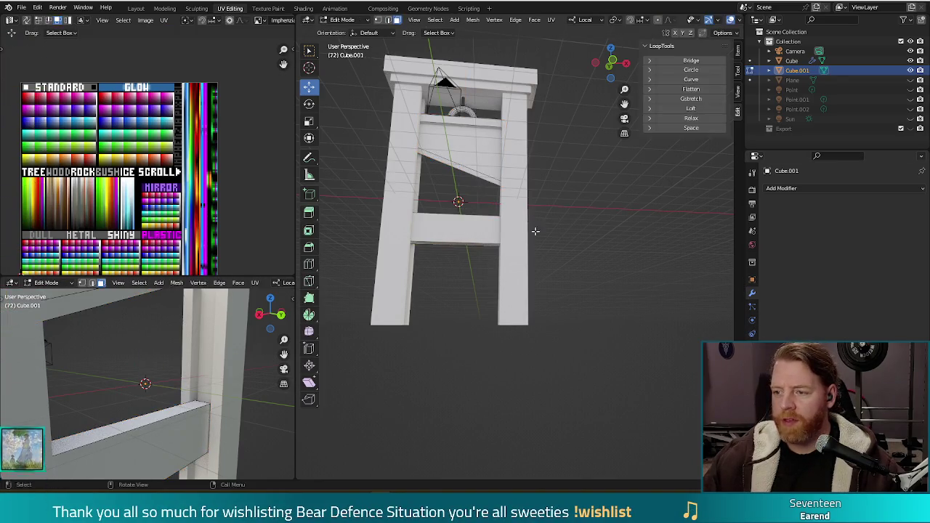
key("Tab")
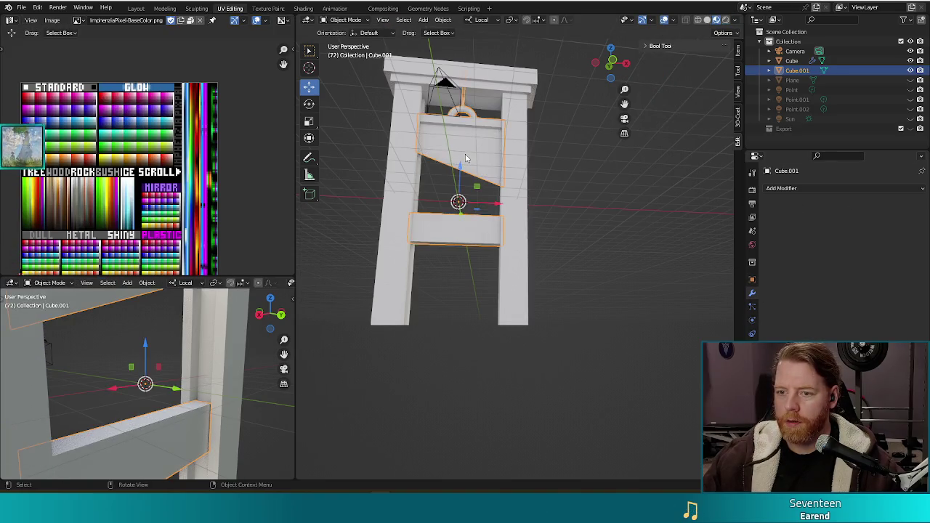
left_click(800, 189)
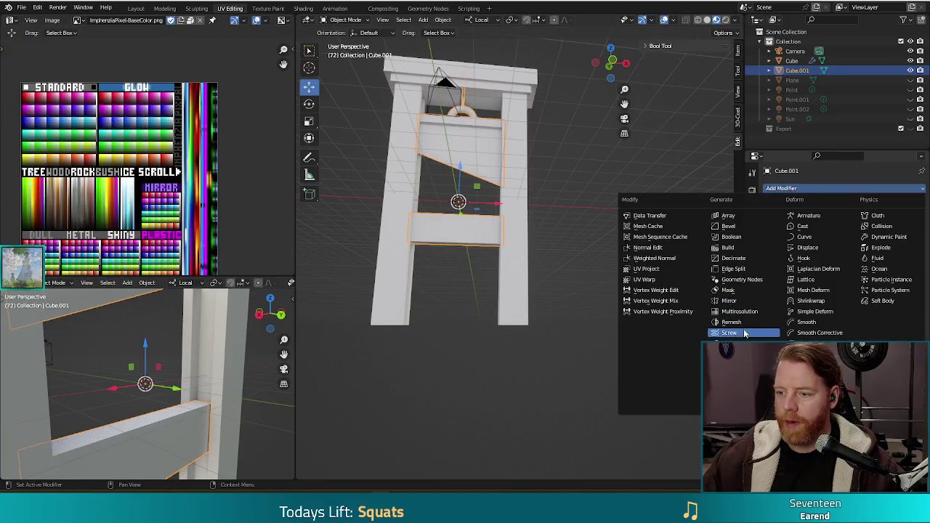
left_click(731, 237)
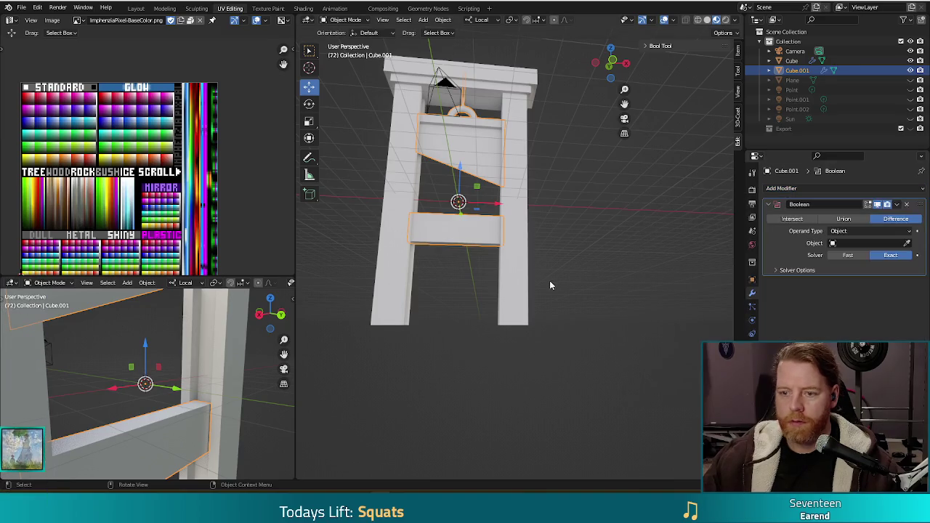
key("Tab")
Add a cylinder and rotate it 90° in right-side view so it lies front-to-back
left_click(342, 20)
left_click(455, 20)
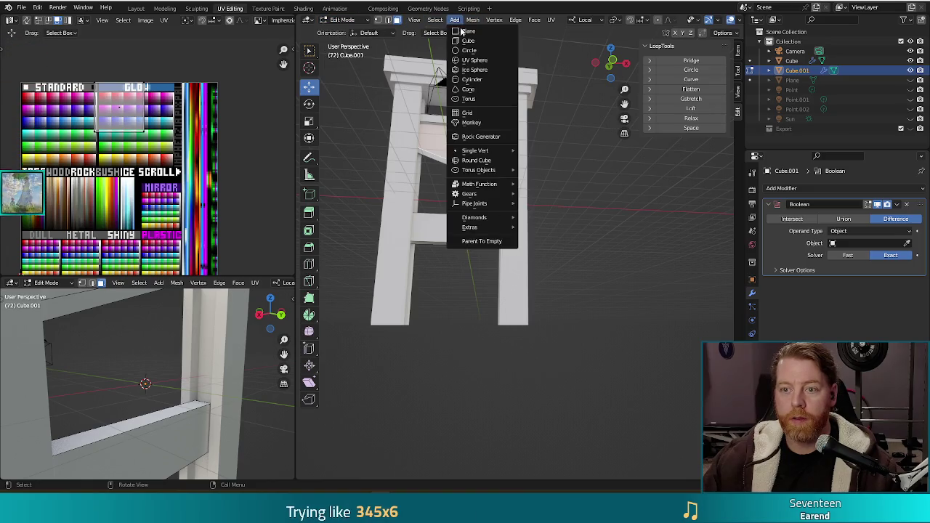
left_click(469, 78)
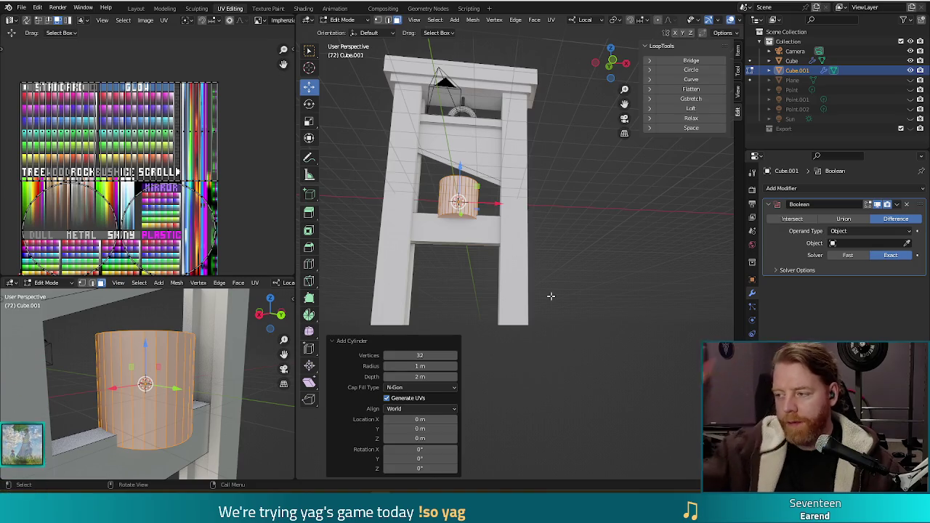
mouse_move(577, 235)
middle_mouse_down()
mouse_move(608, 249)
mouse_move(573, 255)
middle_mouse_up()
key("KP_3")
type("r")
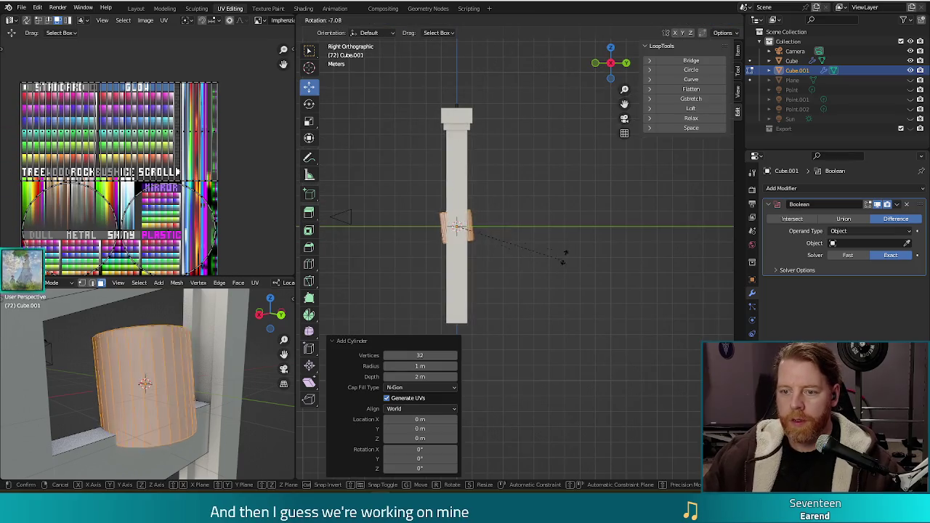
type("90")
key("Return")
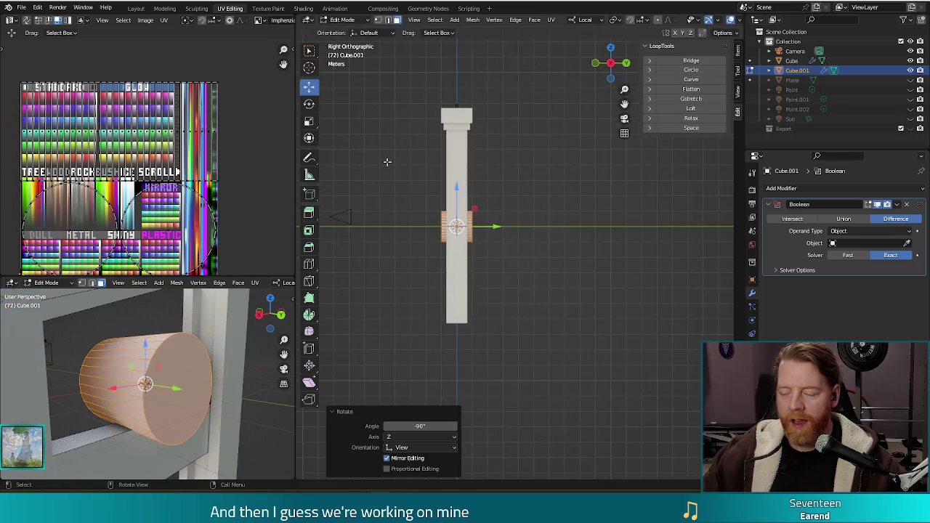
mouse_move(459, 346)
middle_mouse_down()
mouse_move(490, 293)
mouse_move(586, 291)
middle_mouse_up()
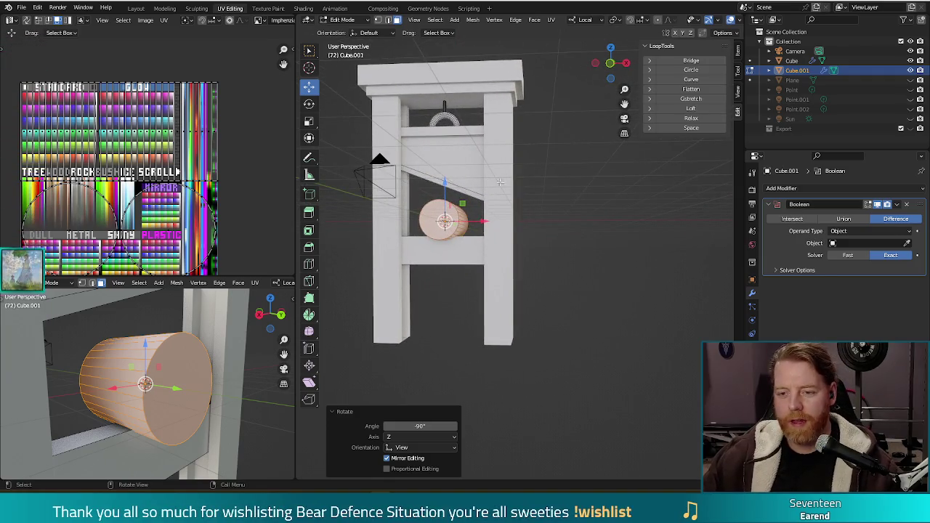
Lower the cylinder 2.5228 m into the lower crossbar, then nudge it up 0.04856 m
key("g")
key("z")
key("z")
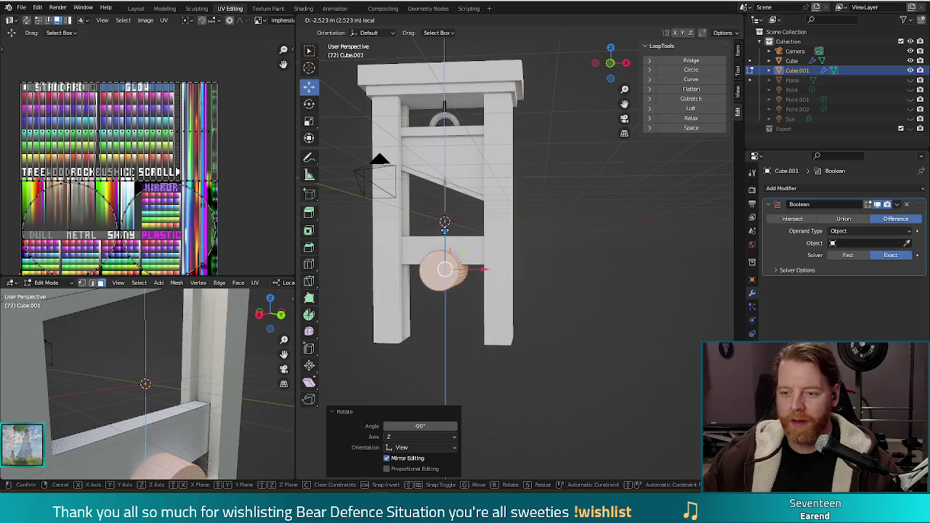
key("Return")
mouse_move(538, 305)
middle_mouse_down()
mouse_move(592, 307)
mouse_move(580, 304)
middle_mouse_up()
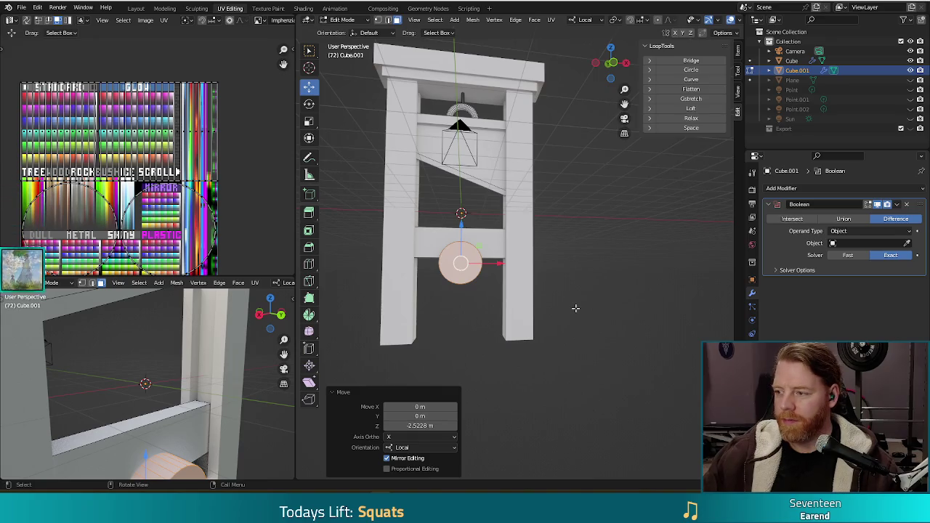
key("g")
key("z")
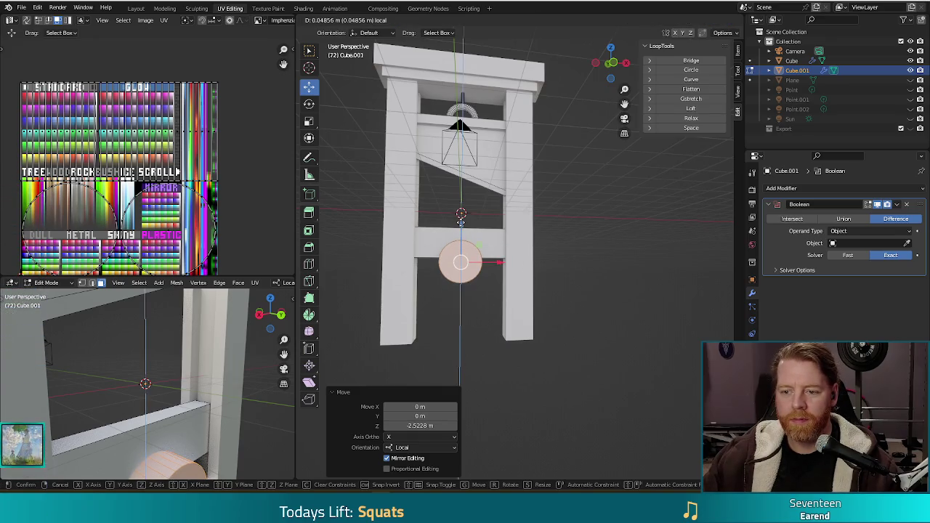
left_click(460, 222)
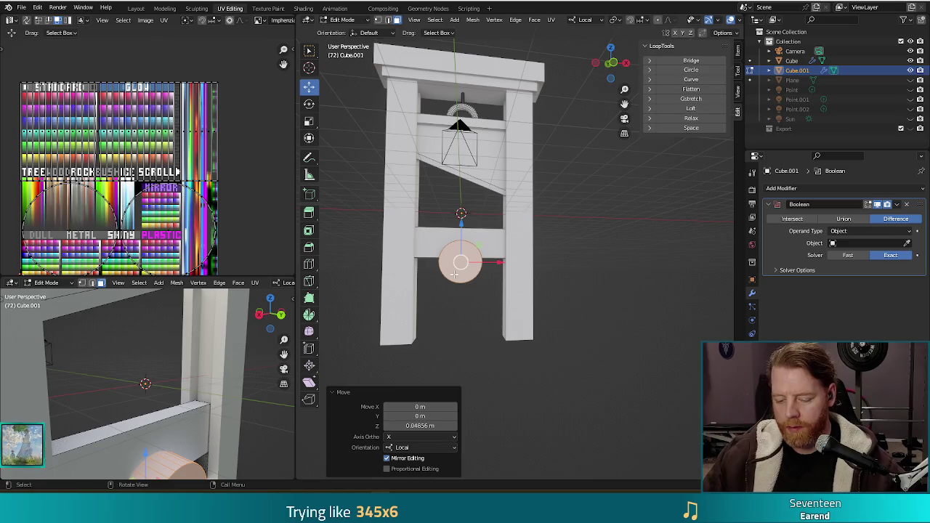
Separate the cylinder into its own object named Hole, then switch to the browser
key("p")
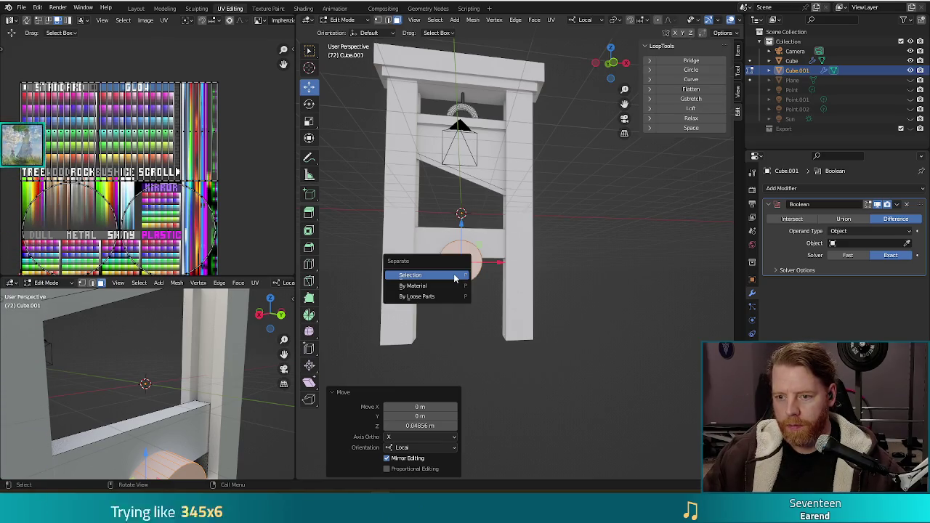
left_click(454, 274)
double_click(807, 80)
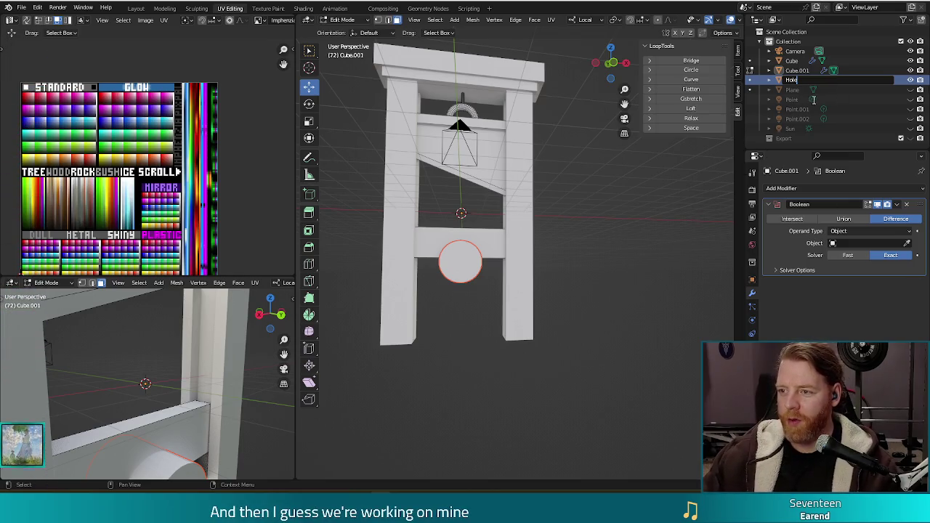
key("Return")
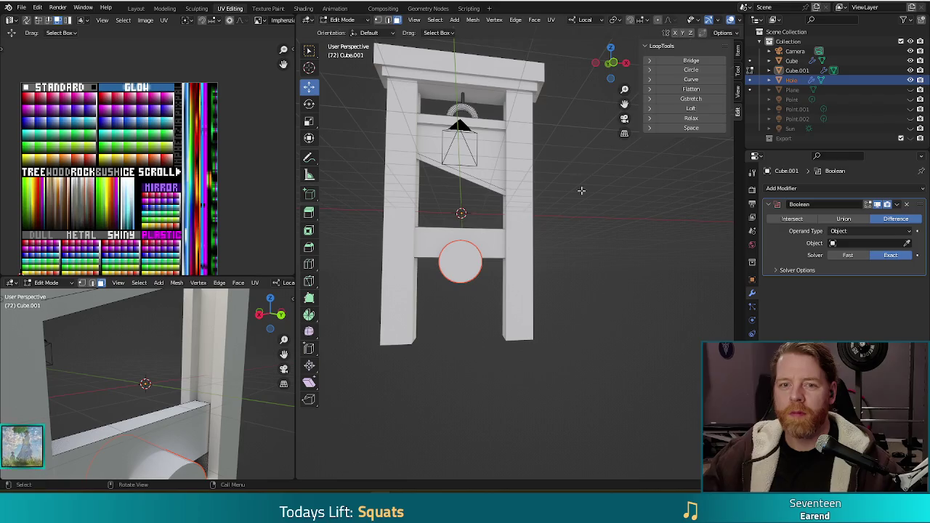
middle_click_drag(597, 239, 556, 246)
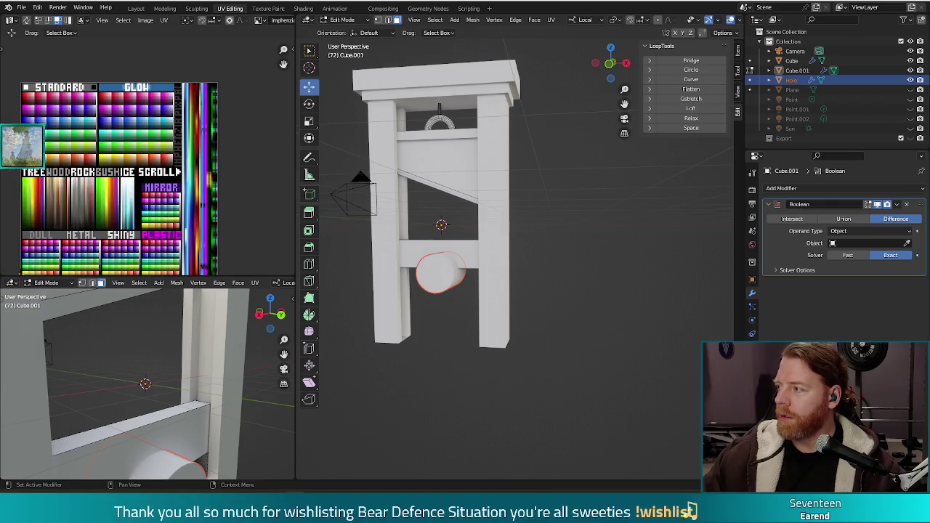
key("alt+Tab")
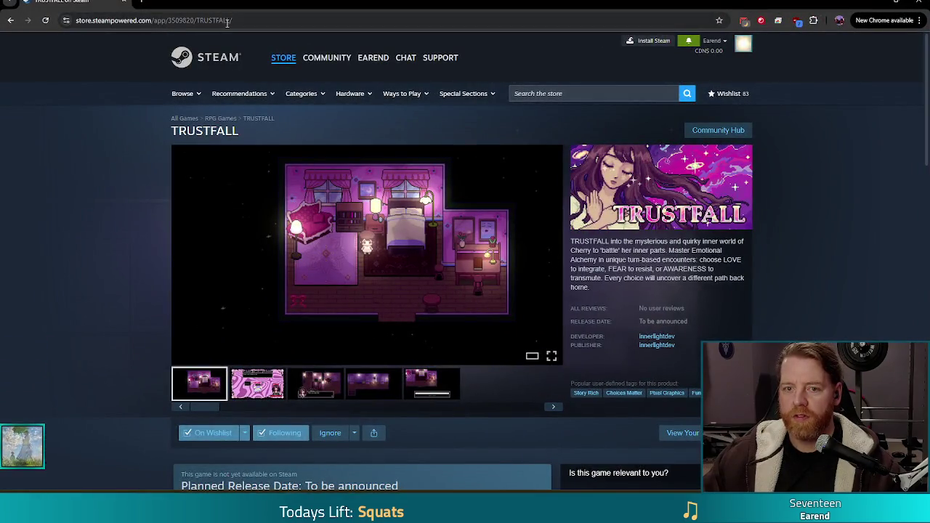
View the second, third and fourth TRUSTFALL screenshots, then minimize Chrome to return to Blender
left_click(227, 22)
mouse_move(367, 255)
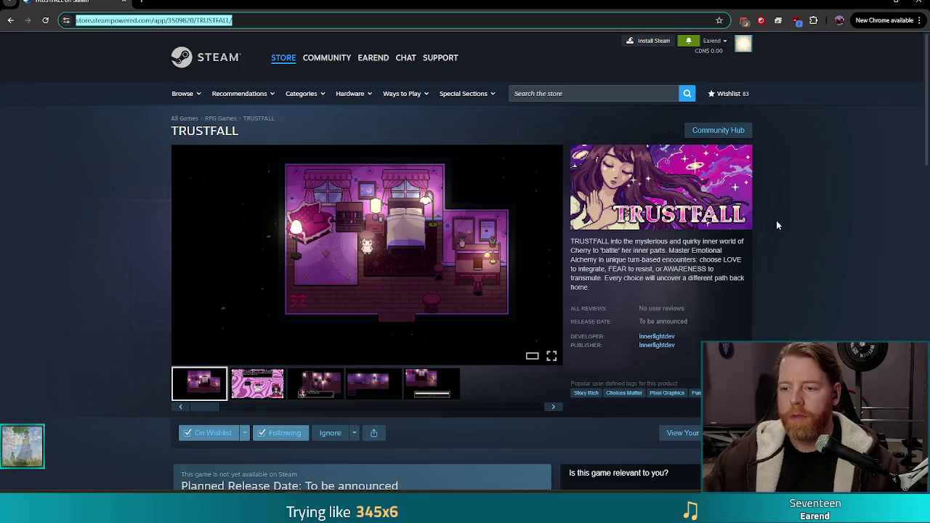
scroll(775, 218, "down", 2)
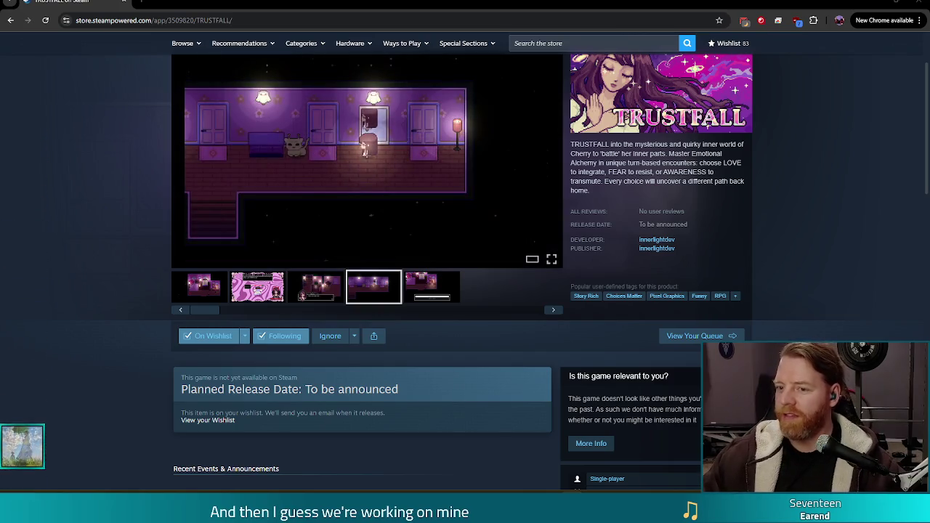
scroll(758, 166, "down", 1)
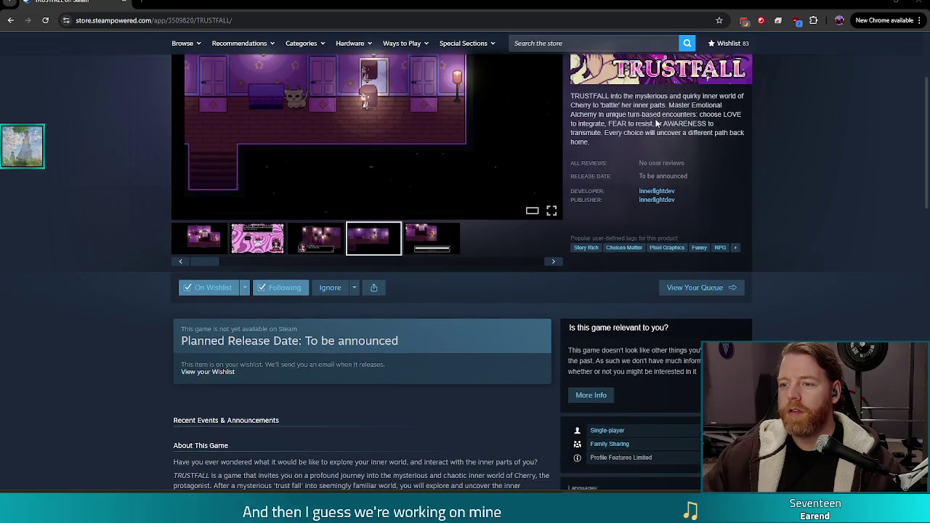
scroll(744, 258, "up", 3)
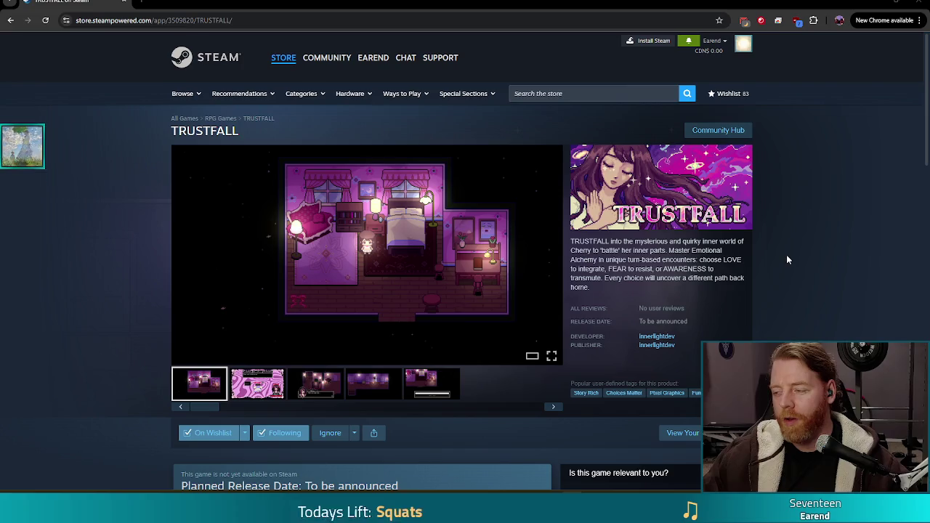
left_click(253, 390)
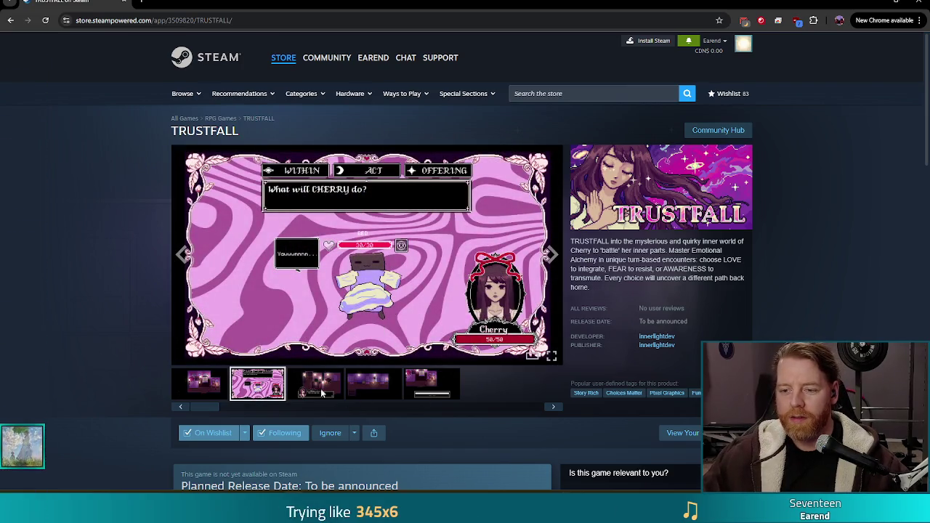
left_click(320, 384)
mouse_move(218, 254)
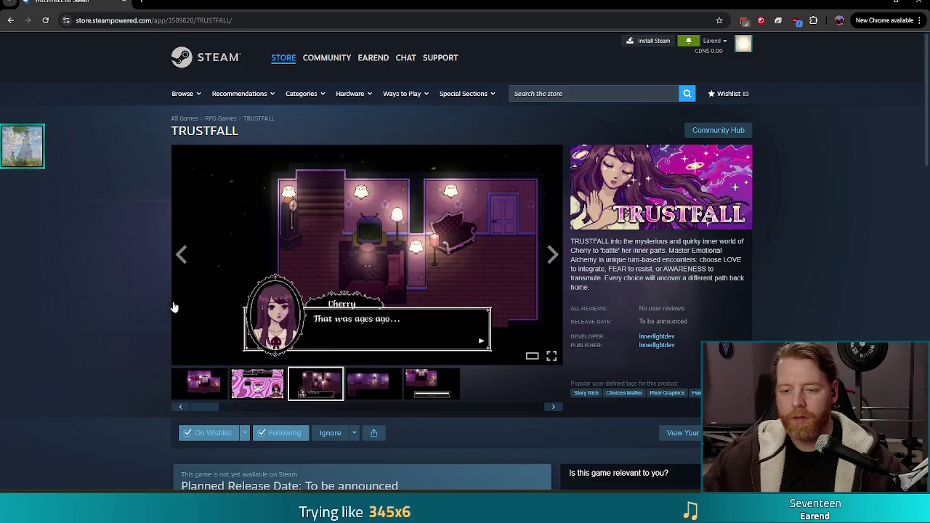
left_click(378, 389)
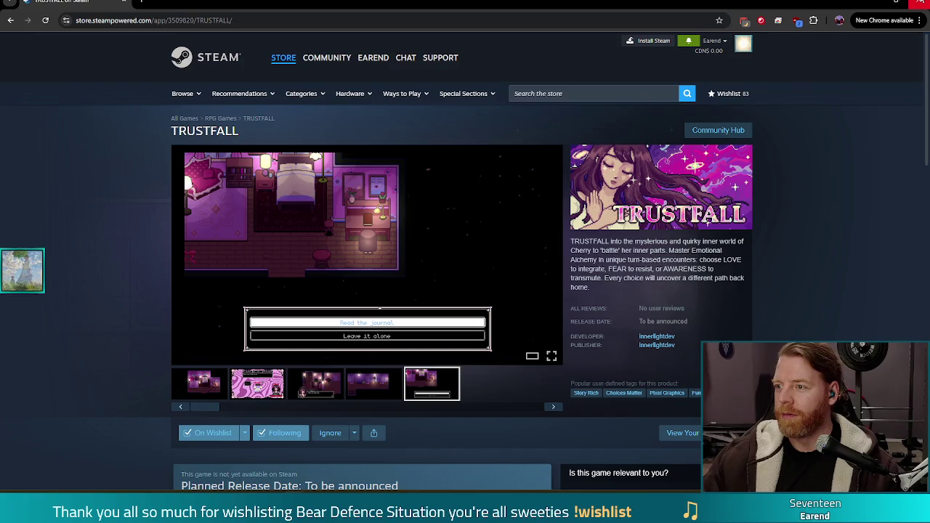
left_click(914, 4)
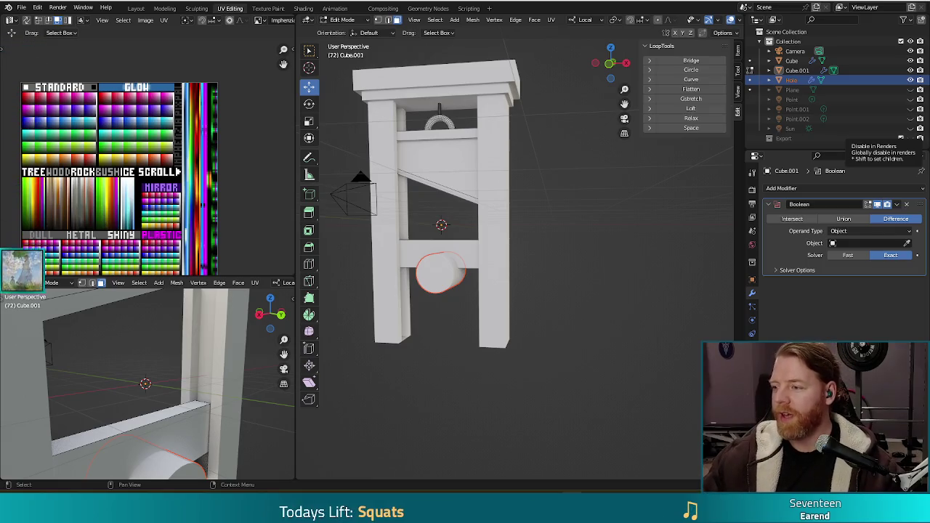
In Object Mode, set the lower crossbar's Boolean modifier to cut with the Hole cylinder
mouse_move(607, 348)
middle_mouse_down()
mouse_move(623, 306)
mouse_move(583, 326)
mouse_move(485, 261)
middle_mouse_up()
key("Tab")
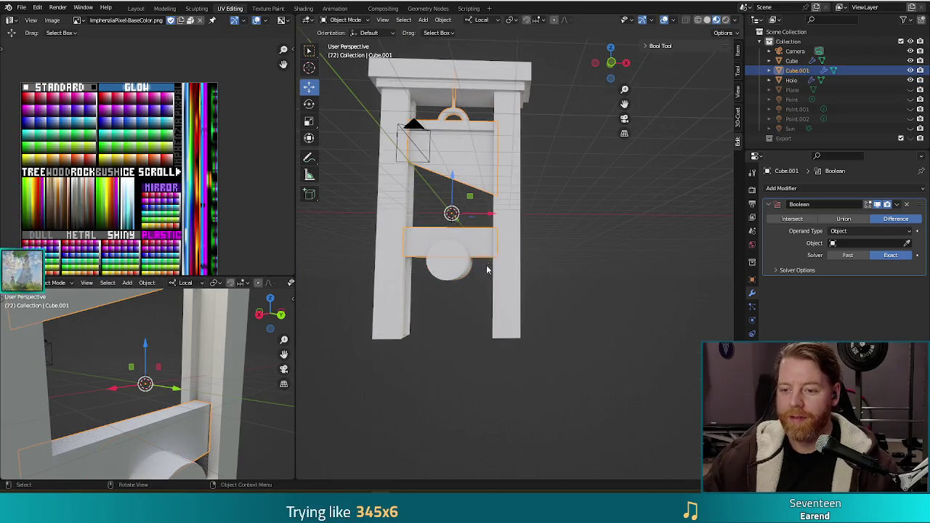
left_click(907, 245)
left_click(462, 263)
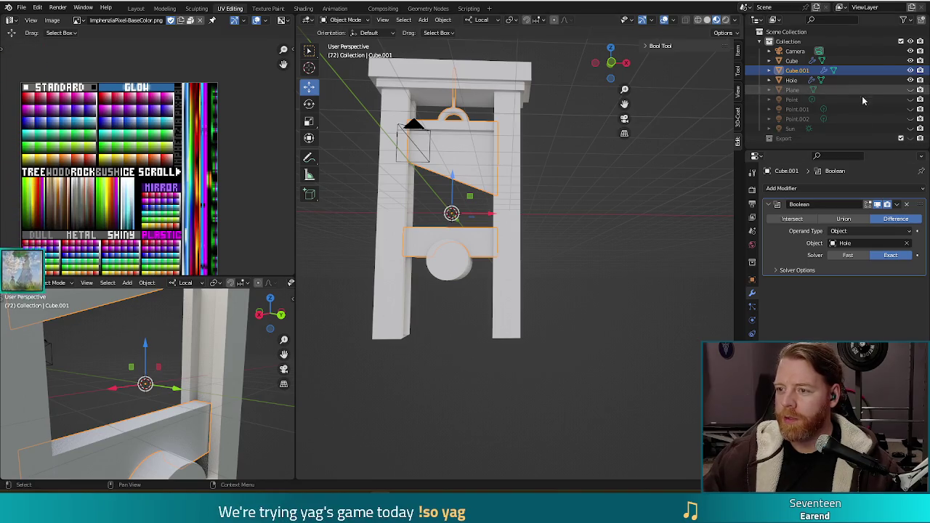
Hide the Hole cylinder to reveal the half-round notch in the crossbar
left_click(910, 80)
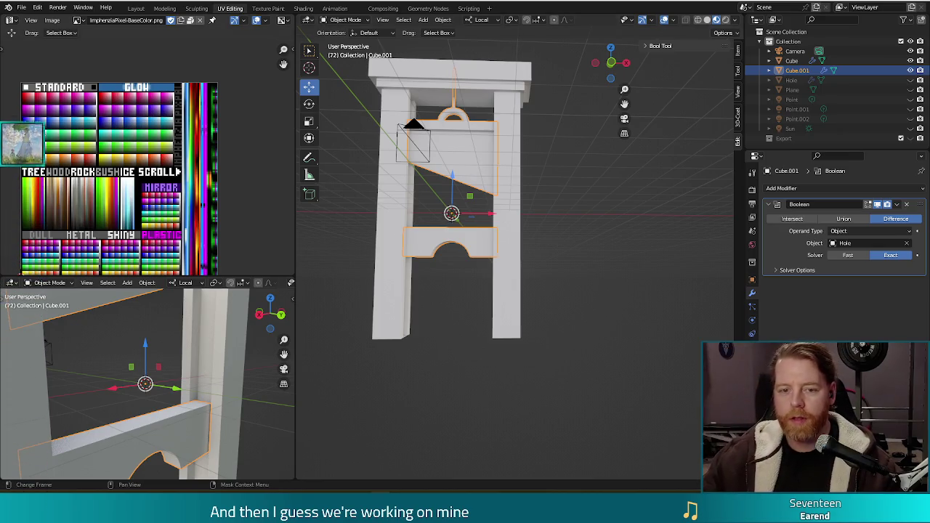
middle_click_drag(109, 182, 120, 158)
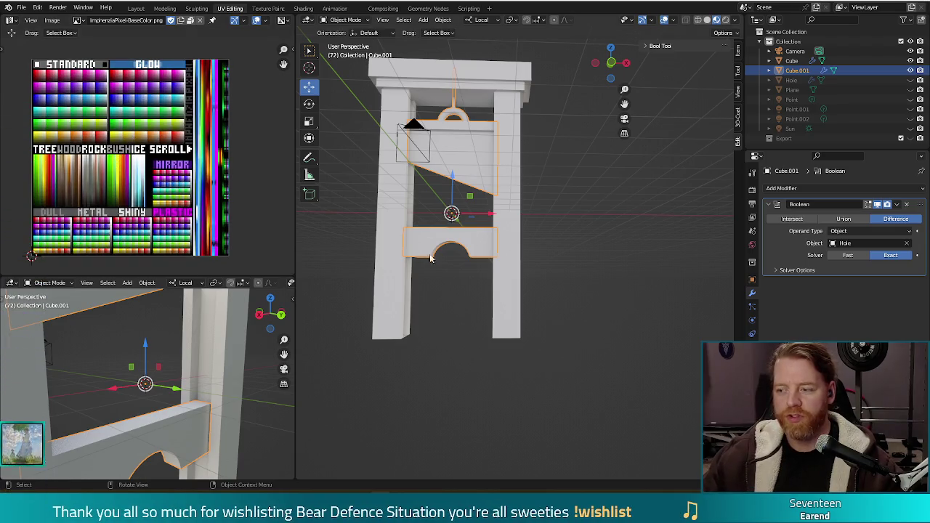
middle_click_drag(551, 314, 579, 298)
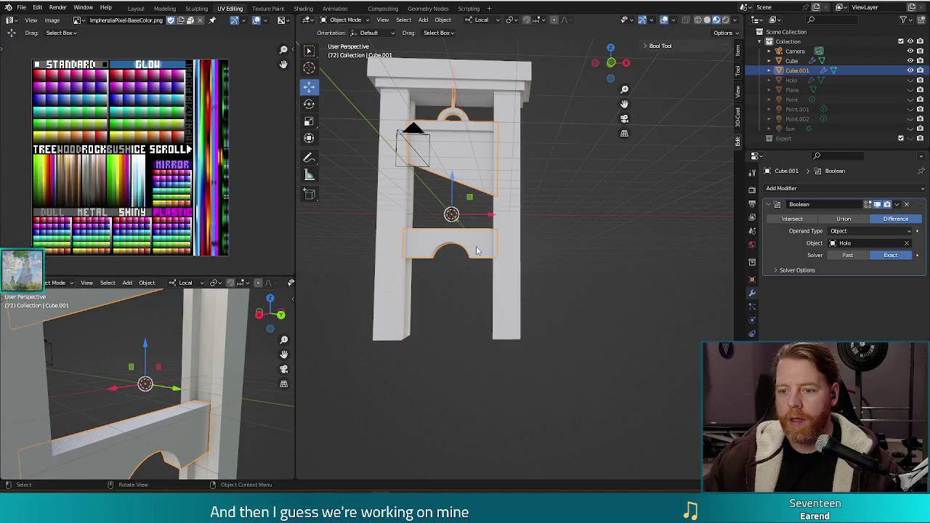
left_click(899, 208)
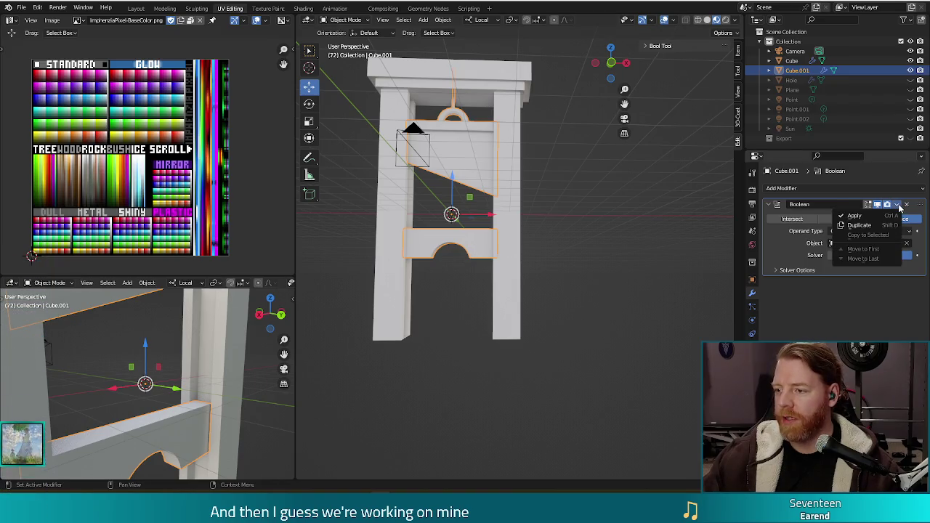
Apply the Boolean notch and select the whole crossbar in Edit Mode from the front view
left_click(865, 217)
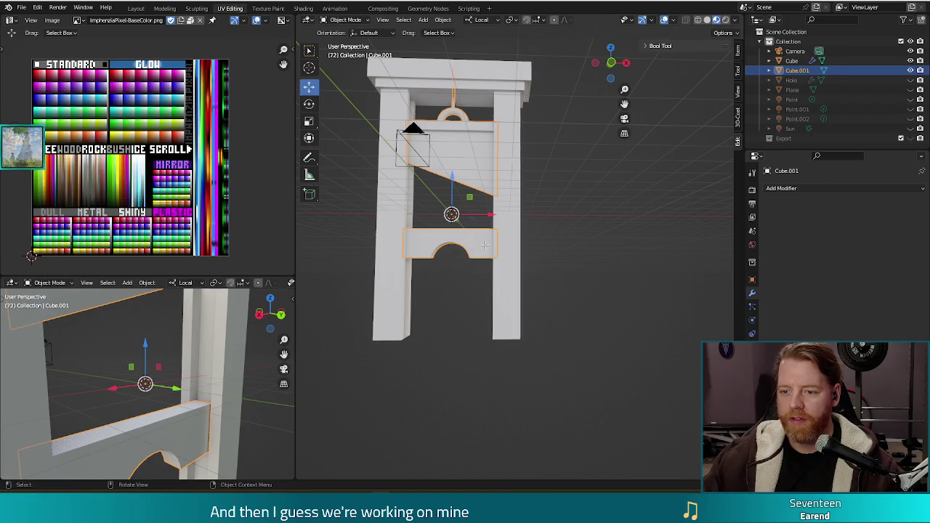
key("Tab")
key("Tab")
key("Tab")
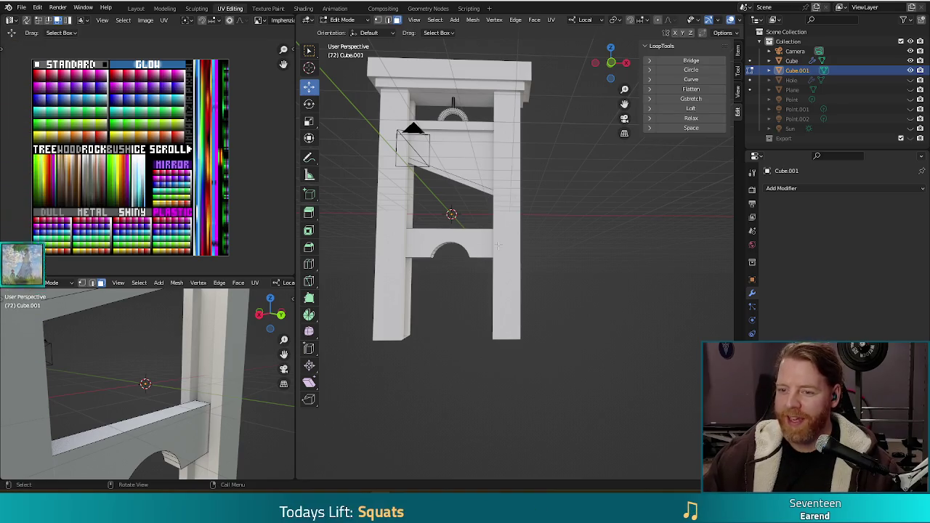
key("ctrl+l")
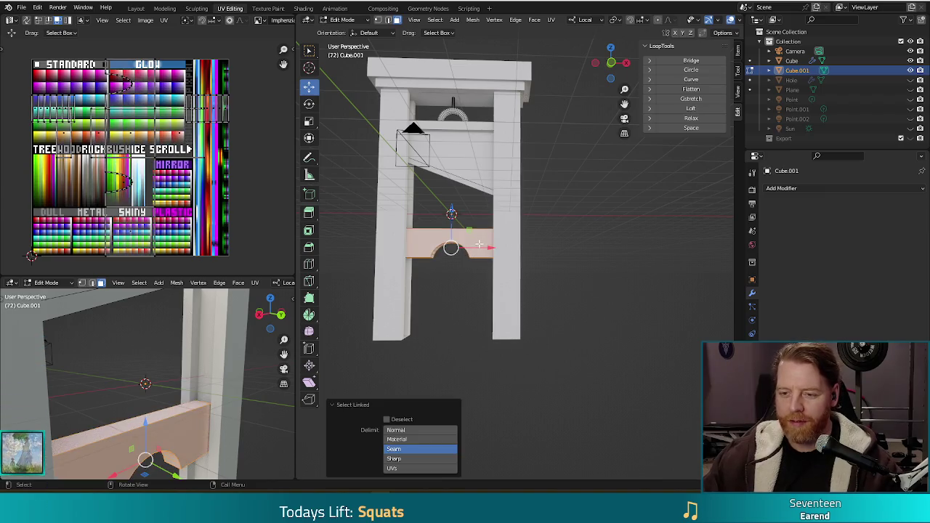
key("KP_1")
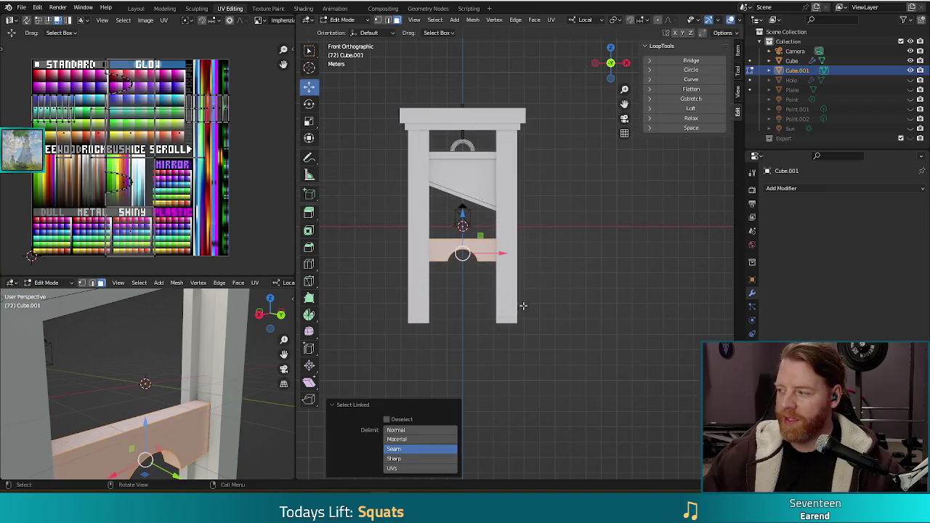
scroll(538, 286, "up", 1)
scroll(582, 262, "up", 1)
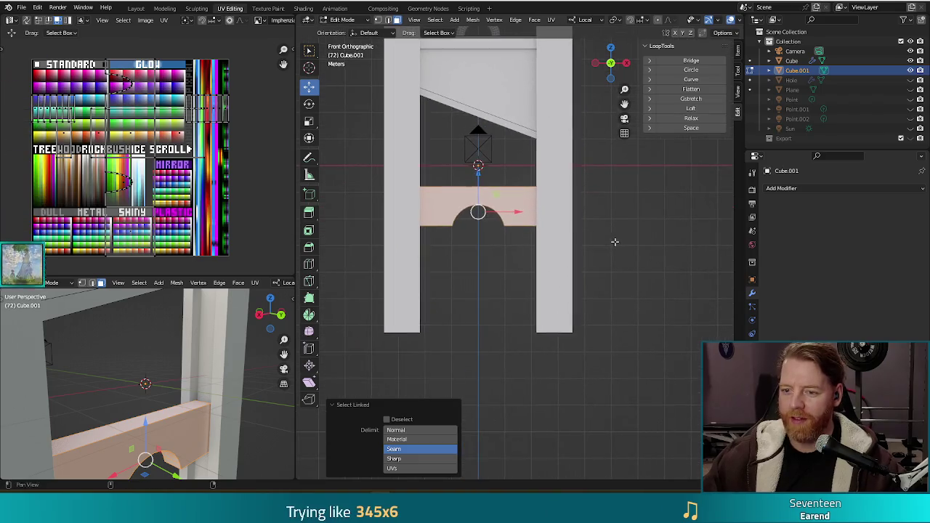
key("g")
key("Escape")
Duplicate the notched crossbar, flip it 180° and stack it above to form the round hole
key("shift+d")
key("r")
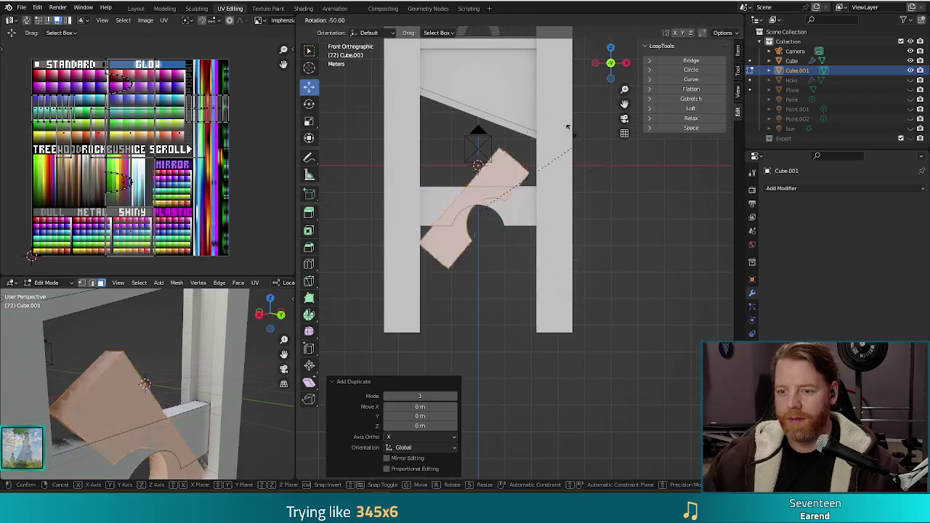
left_click(392, 187)
key("g")
key("z")
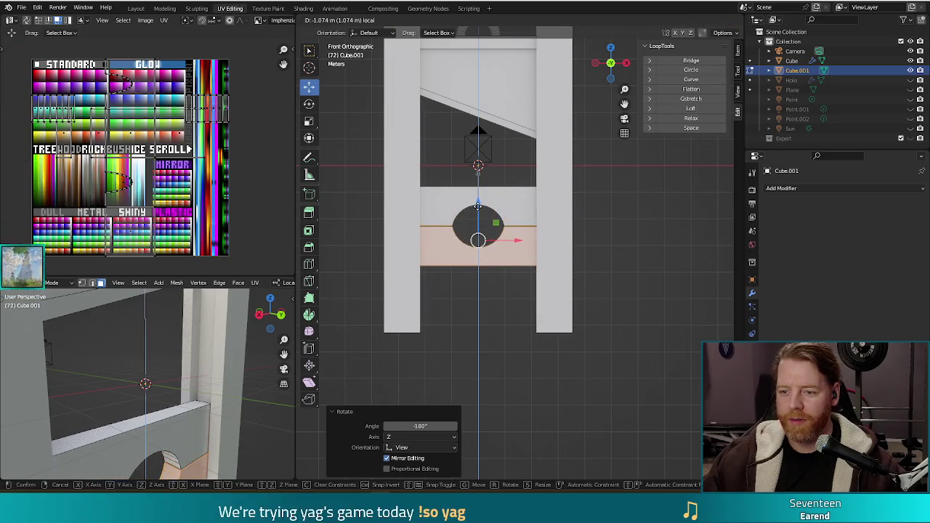
left_click(477, 207)
key("Tab")
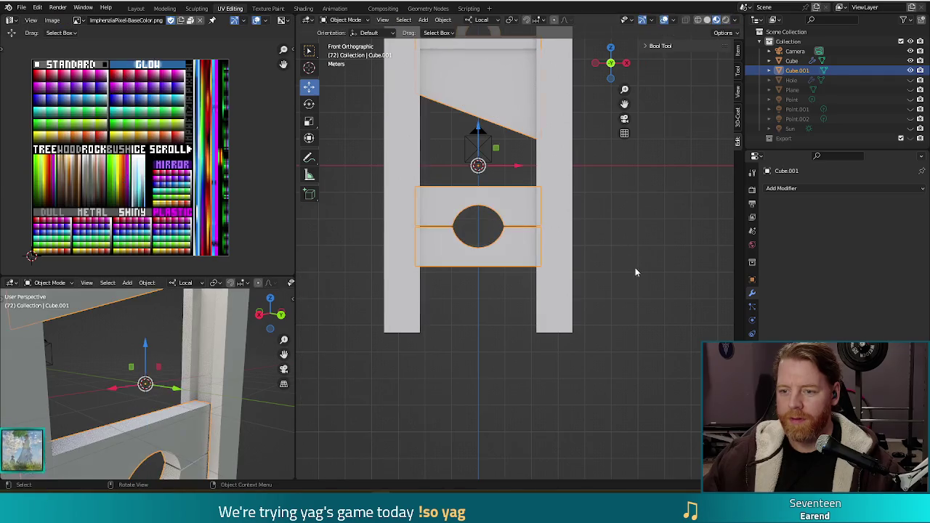
scroll(642, 215, "down", 2)
scroll(641, 212, "down", 2)
mouse_move(641, 212)
middle_mouse_down()
mouse_move(611, 216)
mouse_move(643, 215)
middle_mouse_up()
scroll(644, 220, "down", 3)
mouse_move(636, 256)
middle_mouse_down()
mouse_move(616, 247)
mouse_move(653, 236)
mouse_move(643, 243)
middle_mouse_up()
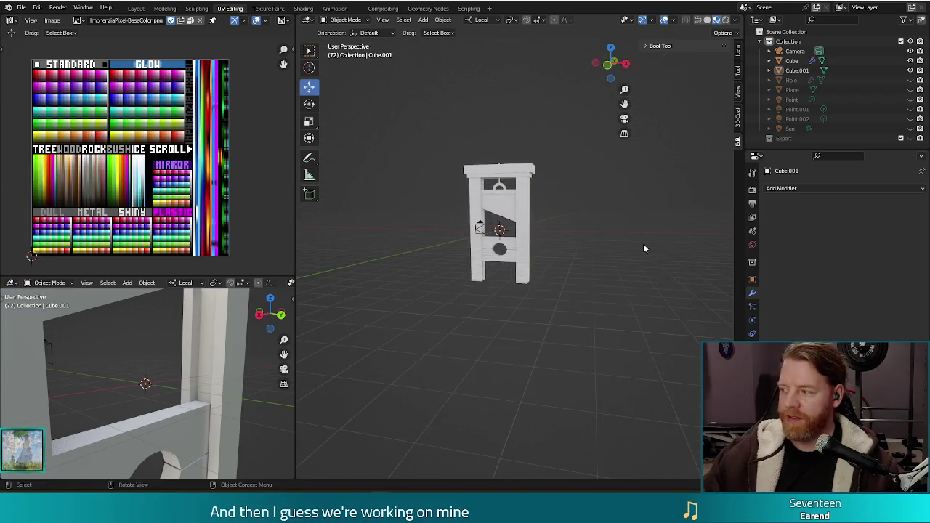
Unhide the backing Plane behind the guillotine and save the project as guillotine.blend
scroll(557, 224, "up", 5)
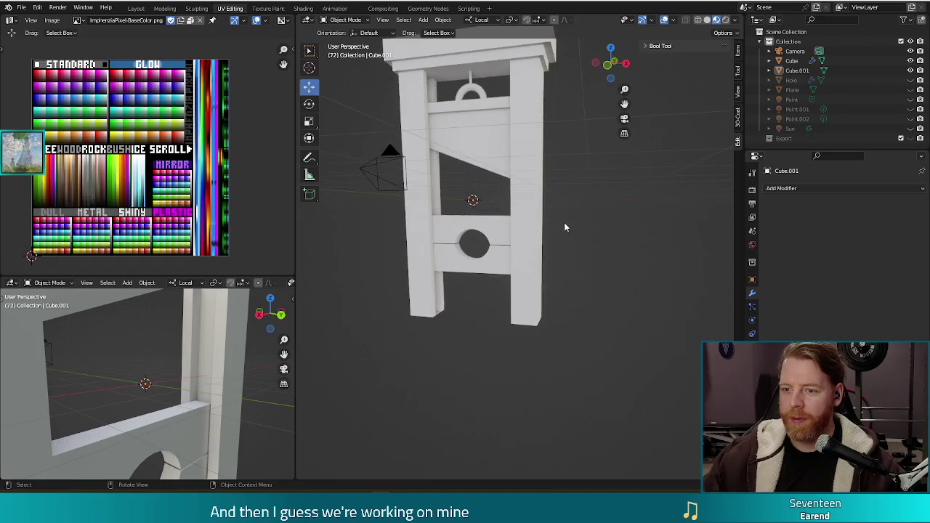
scroll(564, 222, "down", 4)
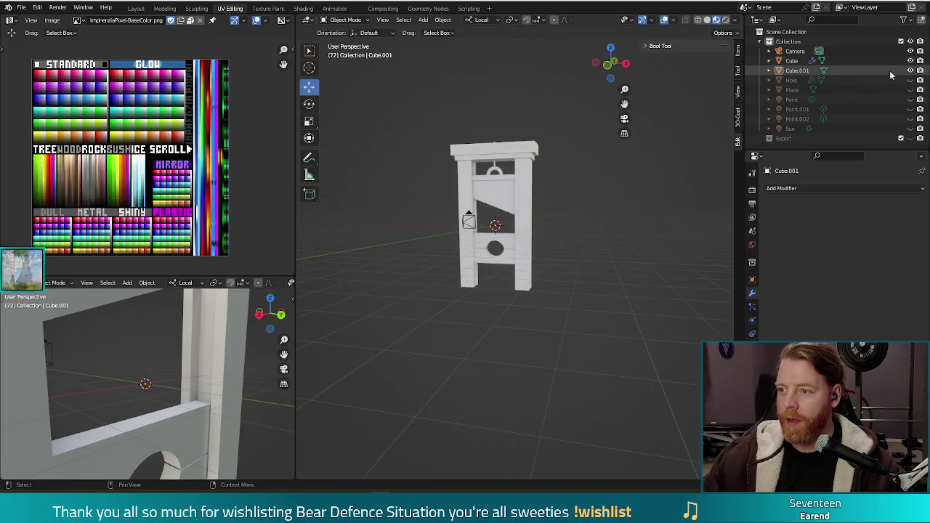
left_click(910, 90)
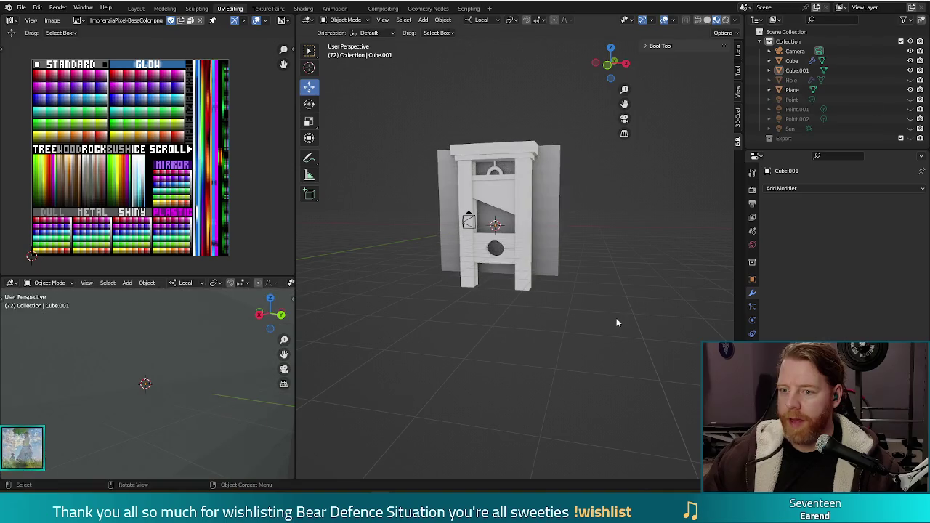
mouse_move(569, 262)
middle_mouse_down()
mouse_move(624, 293)
mouse_move(617, 300)
middle_mouse_up()
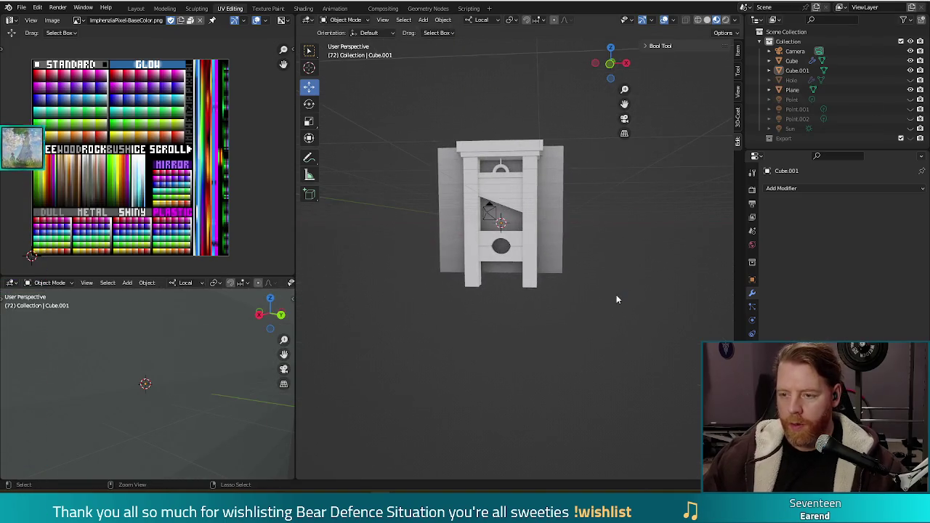
key("ctrl+s")
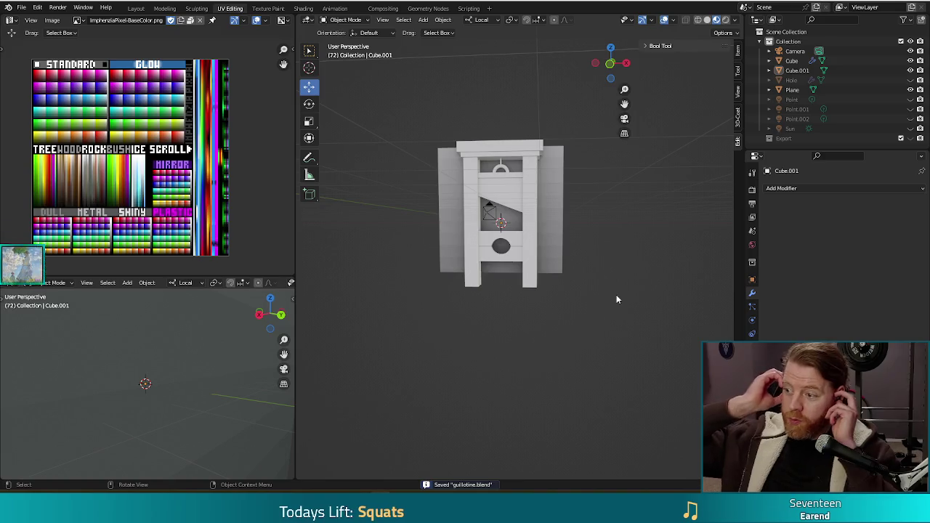
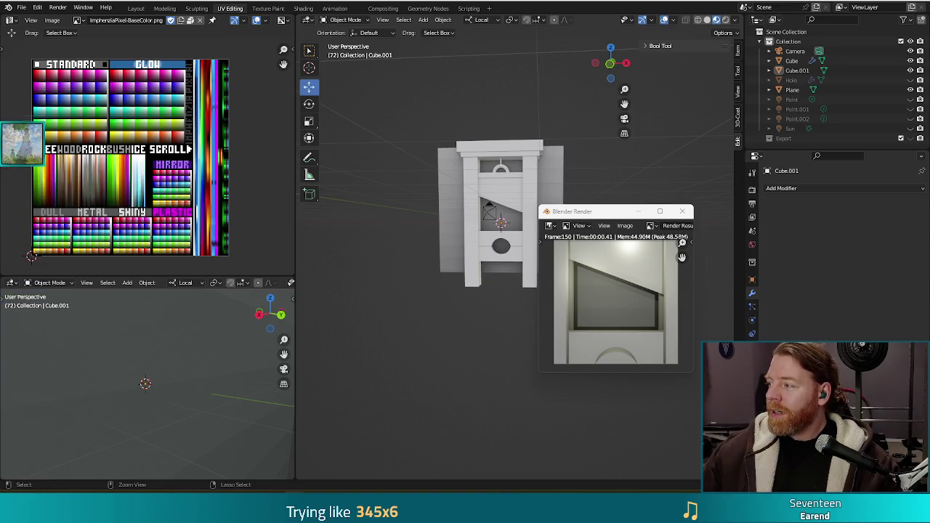
Alt+Tab from Blender to the Chrome window playing the Twitch VOD
key("alt+Tab")
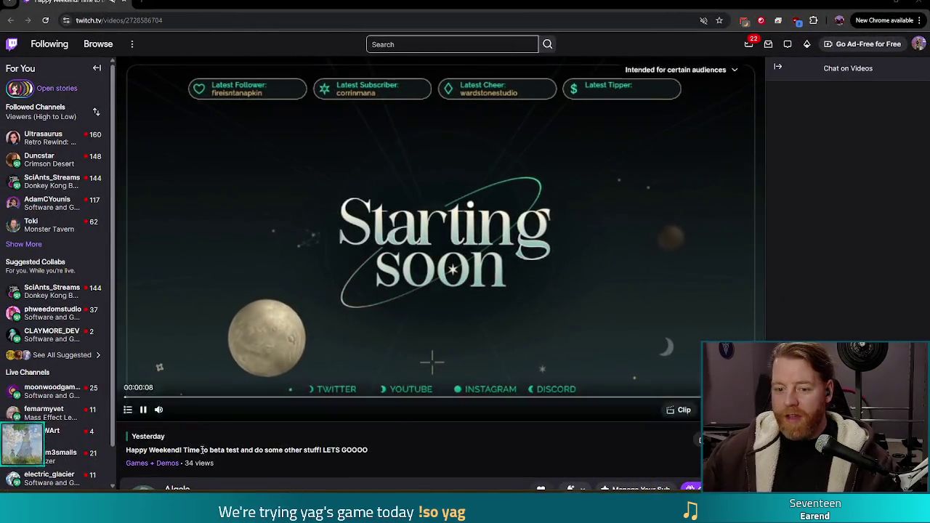
Seek the Twitch replay forward to about 1:51:10, where the forest painting is underway
left_click(155, 397)
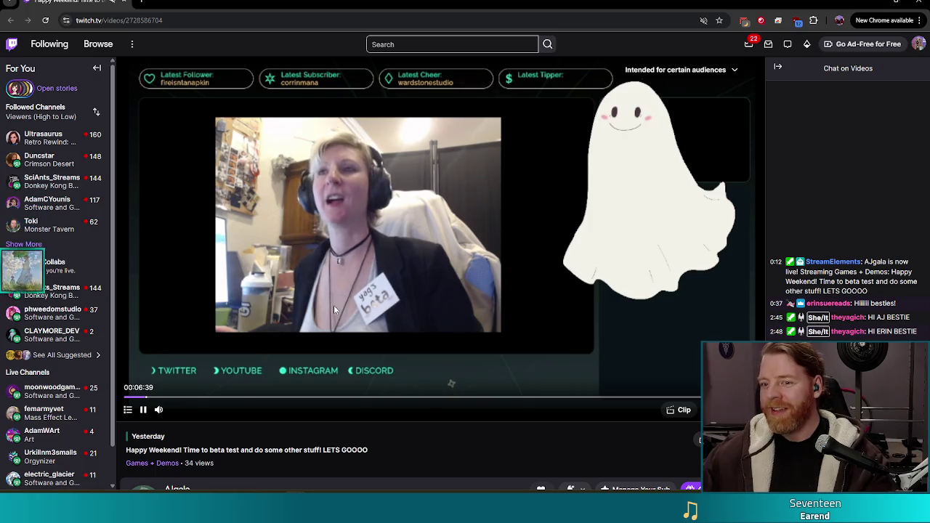
mouse_move(294, 399)
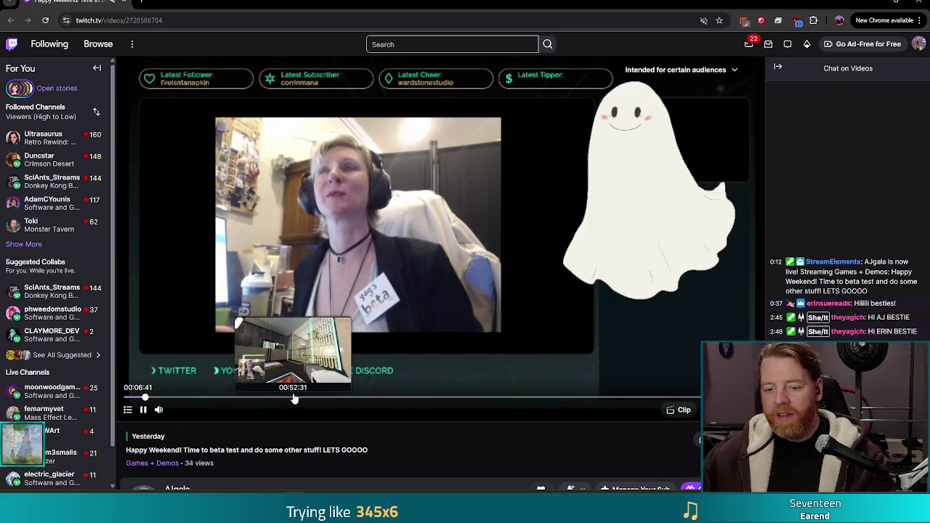
left_click(477, 399)
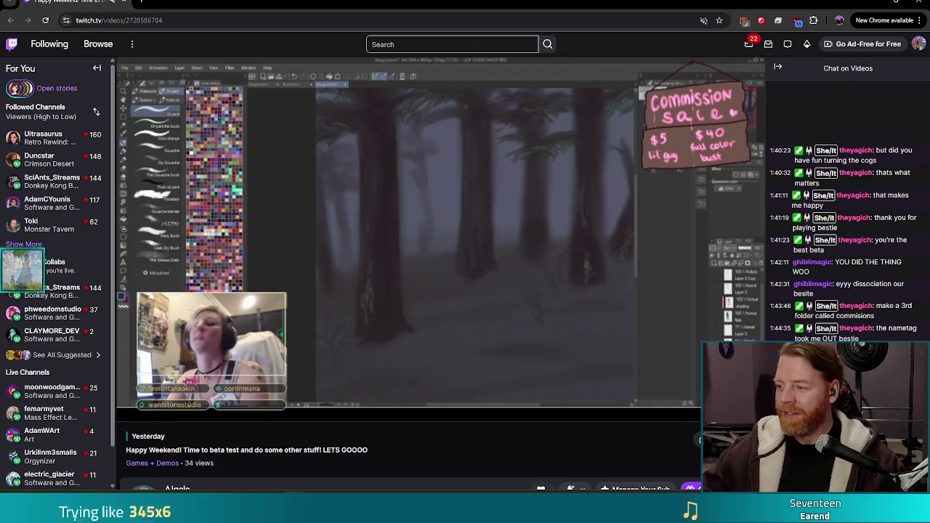
Close the Chrome window with the Twitch replay to get back to Blender
left_click(918, 4)
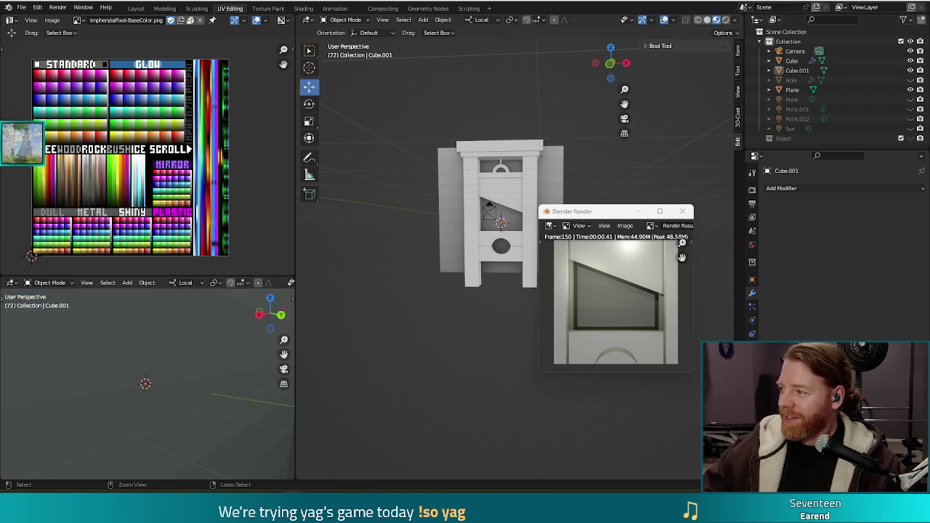
Alt+Tab to the Chrome window showing the Discord drawing of a woman in a purple dress
key("alt+Tab")
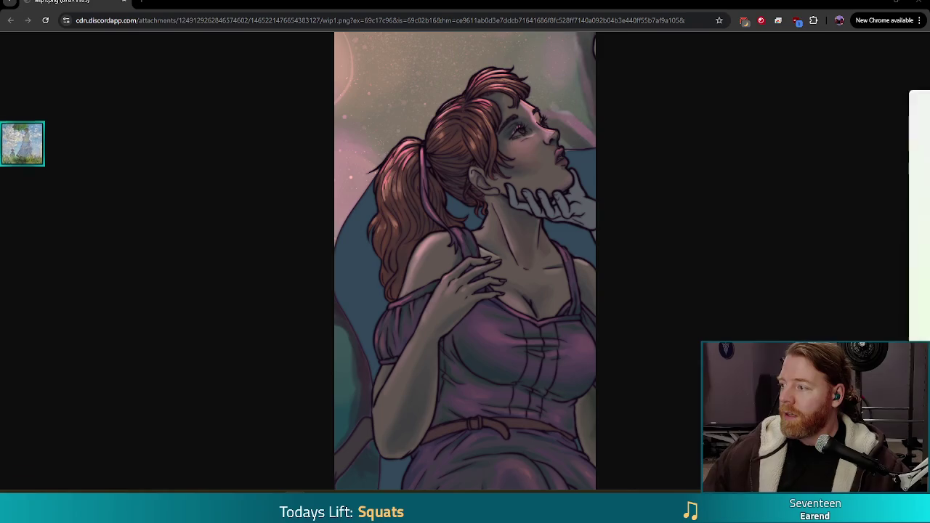
Close the Discord image tab to reveal the Bluesky pixel-art developer profile
key("ctrl+w")
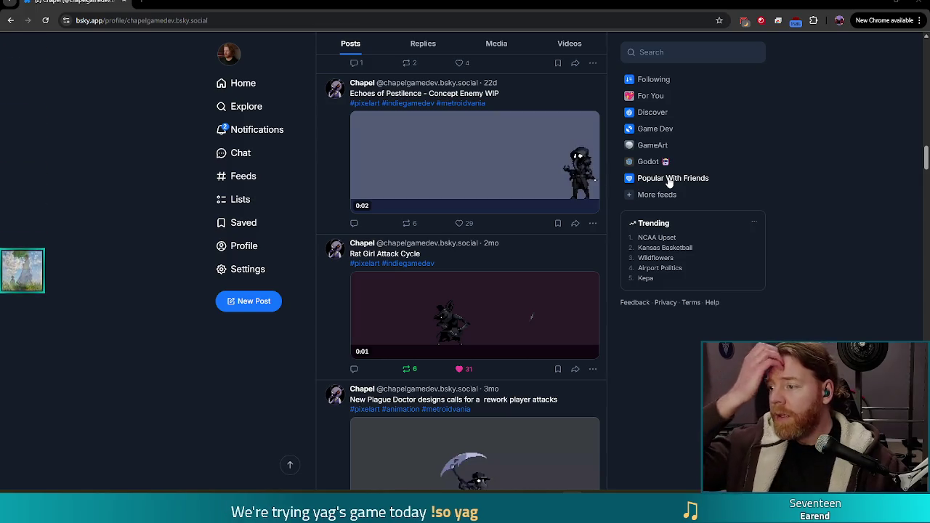
Play the Rat Girl Attack Cycle clip full screen, exit it, and Alt+Tab back to Blender
scroll(480, 307, "down", 1)
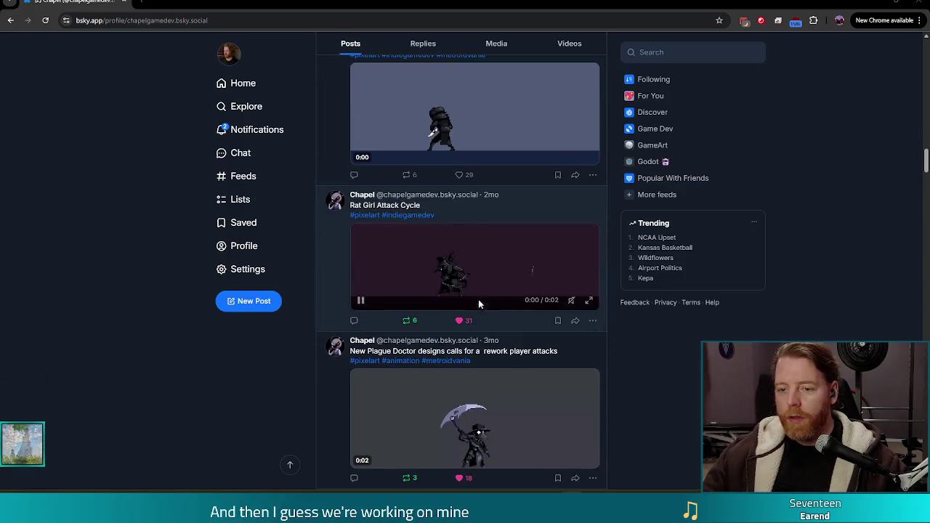
scroll(480, 308, "down", 3)
scroll(485, 138, "up", 2)
left_click(589, 252)
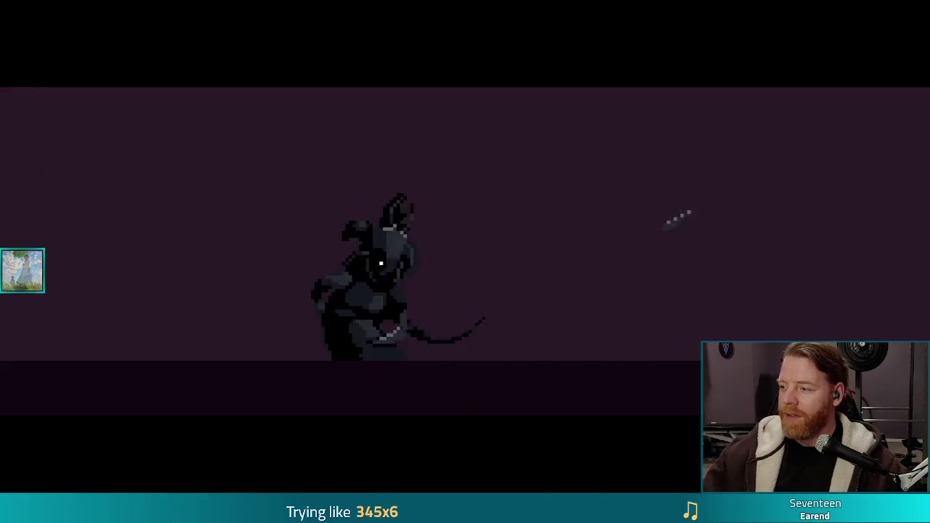
left_click(779, 208)
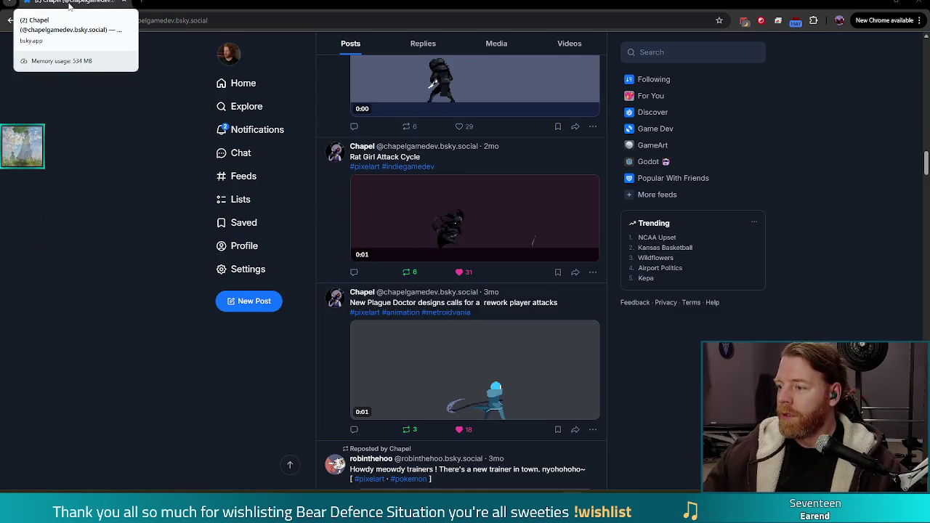
key("alt+Tab")
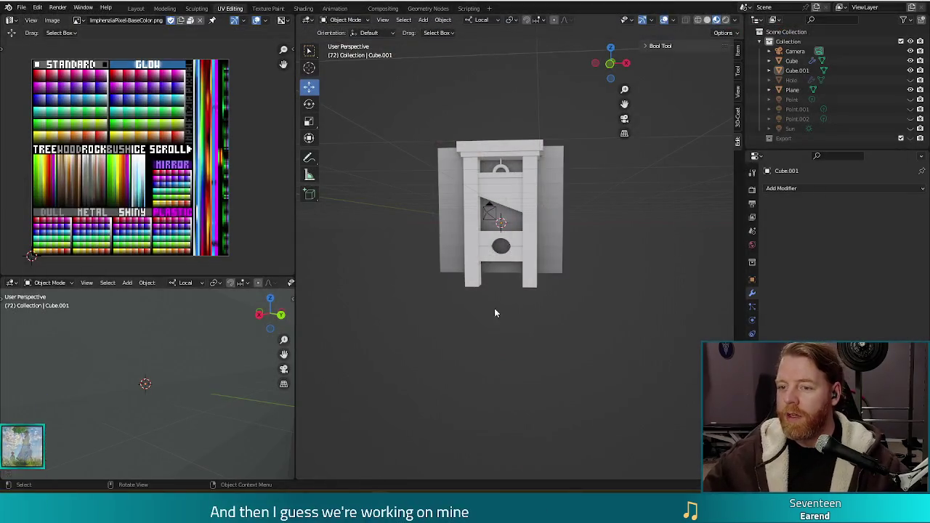
Assign the ImphenziaPixPal material to the guillotine frame (Cube)
middle_click_drag(618, 239, 511, 187)
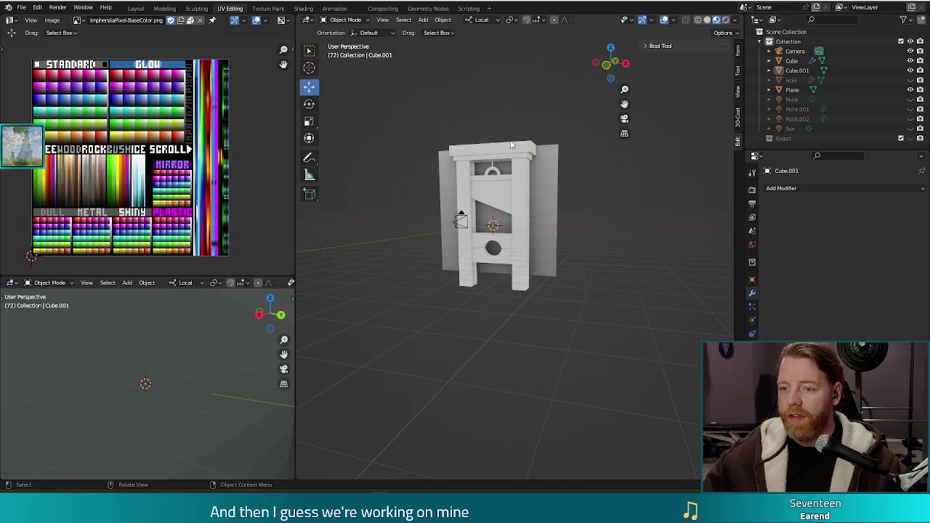
left_click(521, 173)
left_click(752, 262)
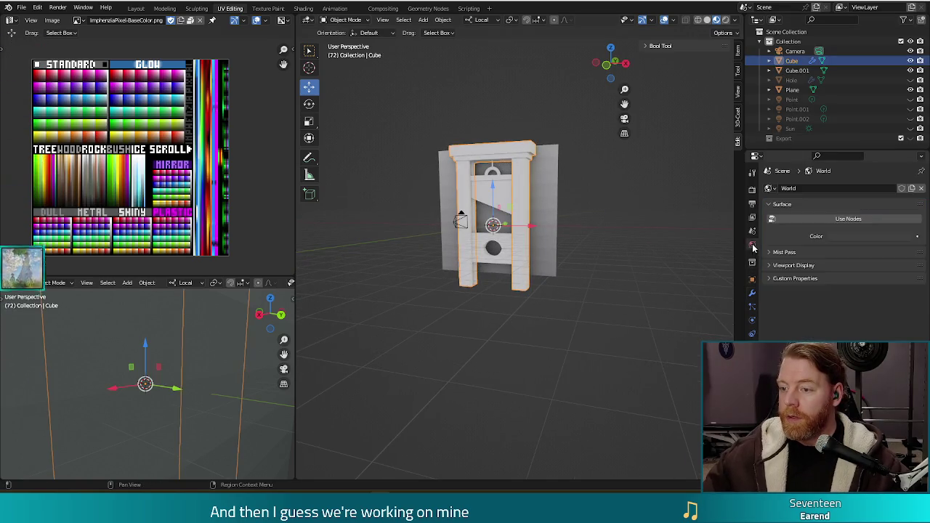
left_click(752, 348)
left_click(771, 231)
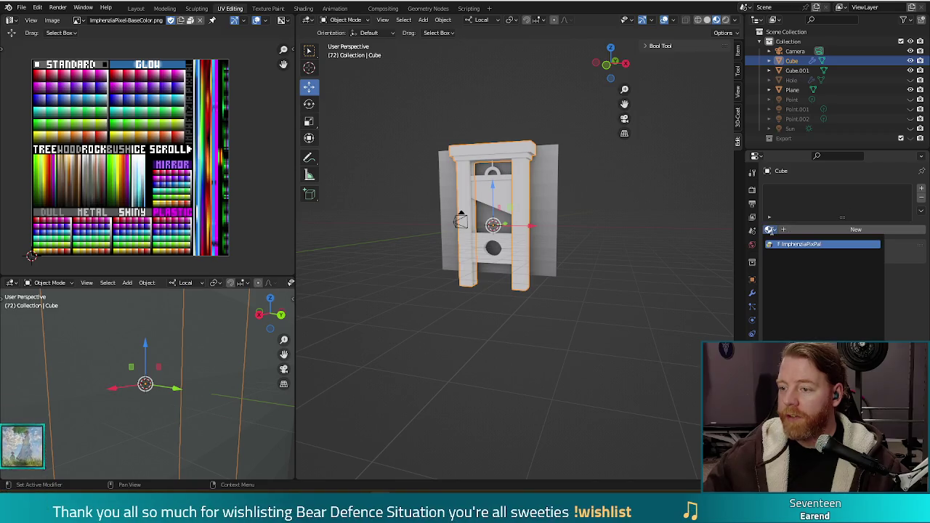
left_click(782, 245)
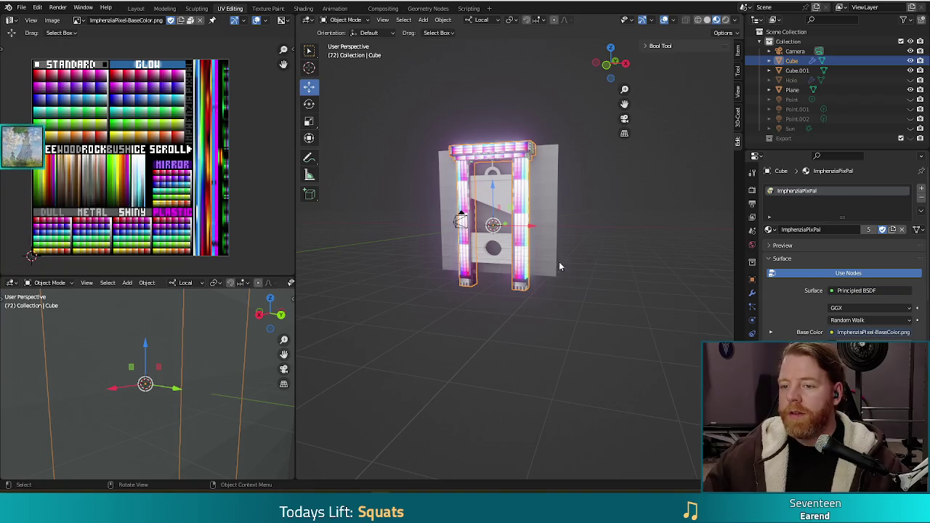
Assign ImphenziaPixPal to the blade Cube.001, then reselect the frame
scroll(631, 266, "up", 2)
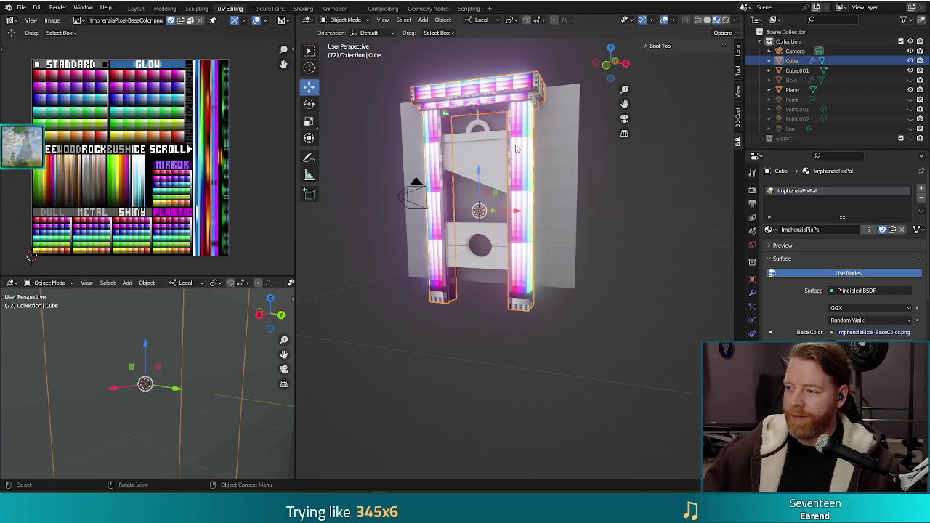
left_click(479, 169)
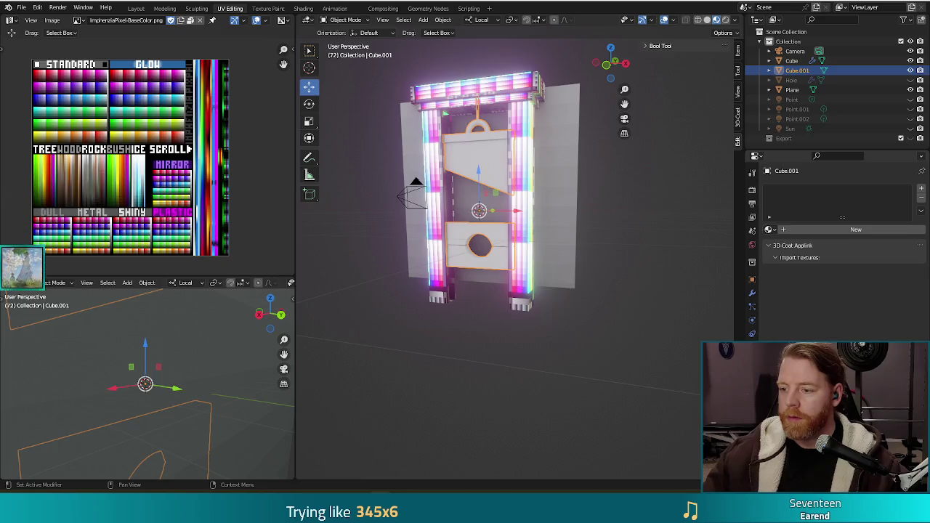
left_click(769, 230)
left_click(795, 243)
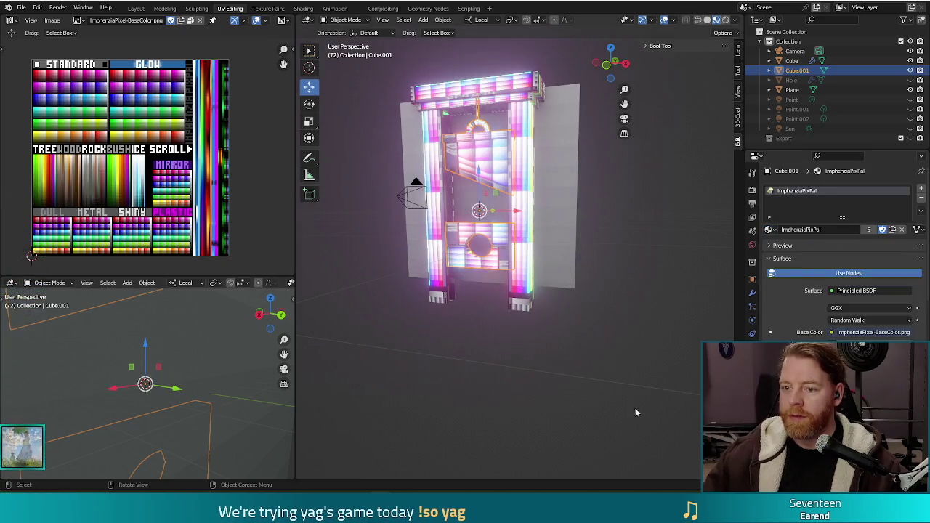
left_click(593, 392)
left_click(538, 140)
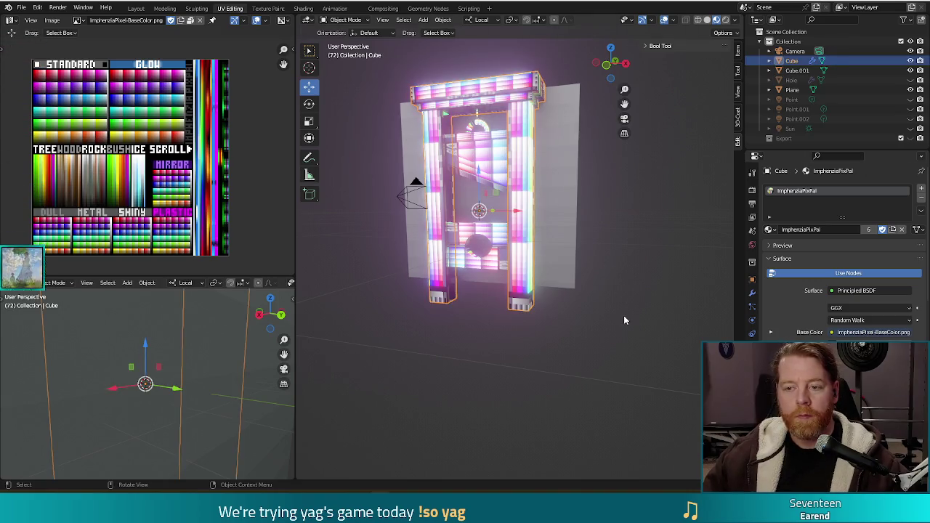
Enter Edit Mode on the frame, select the connected post geometry, and view from the front
key("Tab")
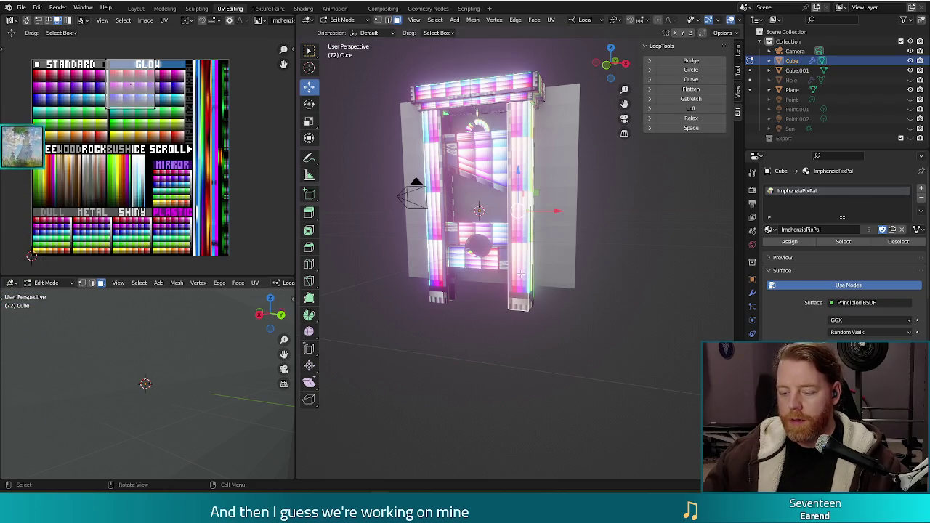
key("l")
key("KP_1")
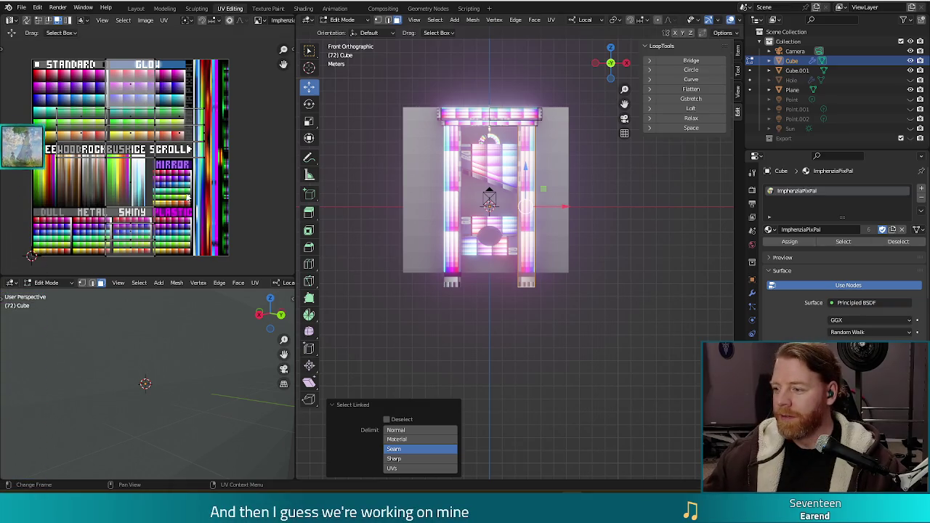
Scale the posts' UVs to 0 on X, then shrink them onto one pale palette colour
key("a")
key("s")
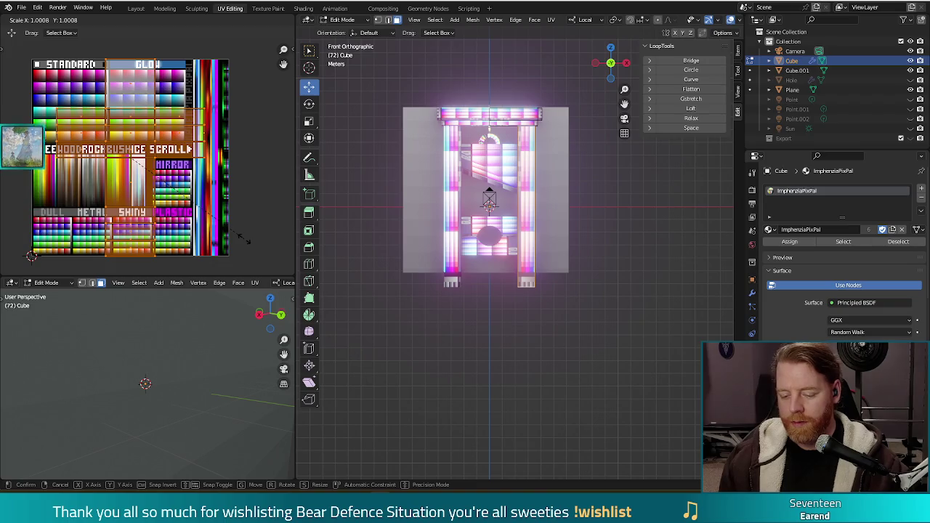
key("x")
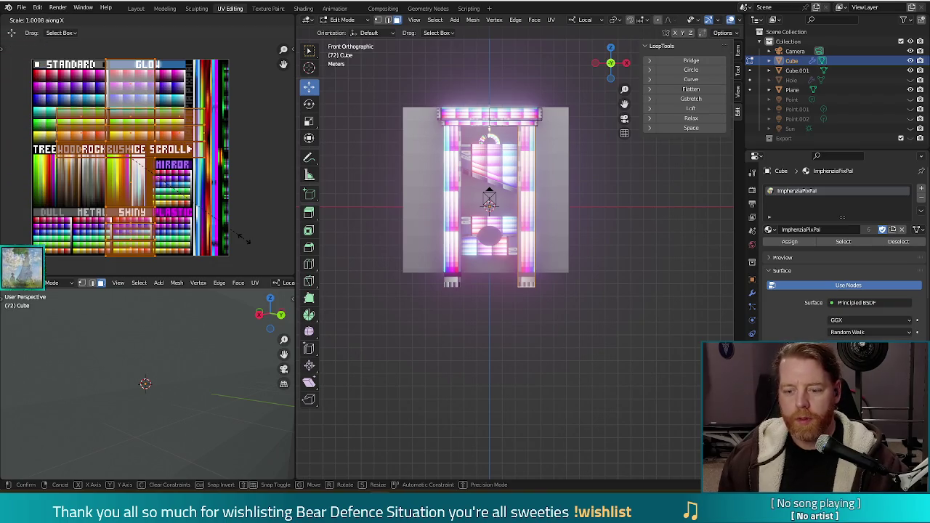
type("0")
key("Return")
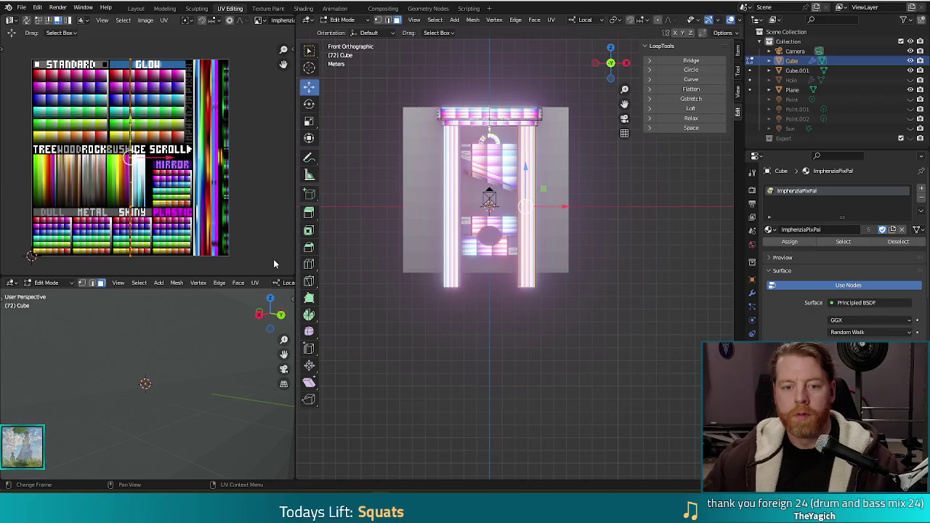
key("s")
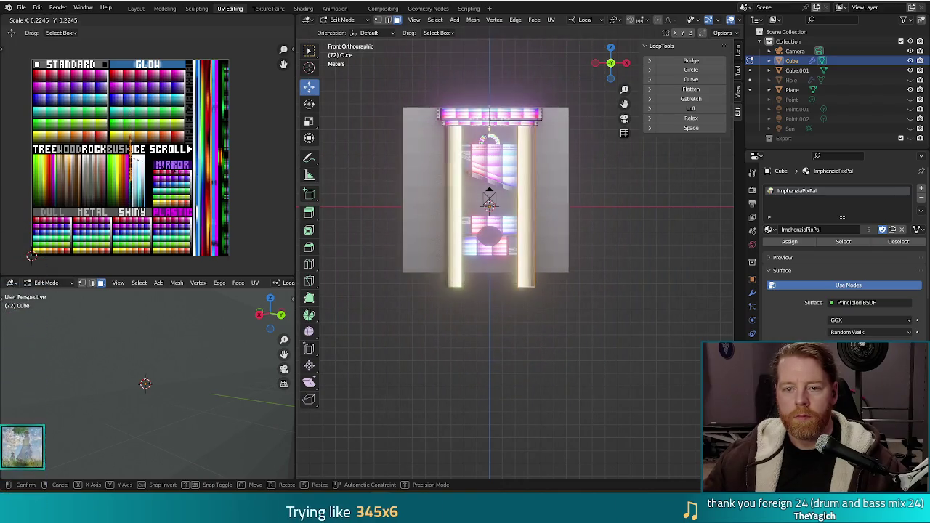
left_click(518, 348)
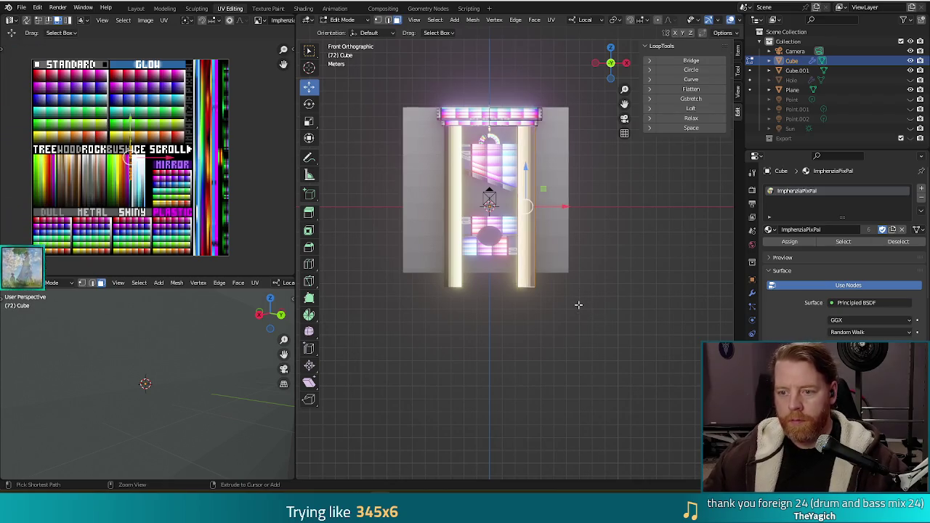
Project the frame's UVs from view and shrink the projected layout
key("u")
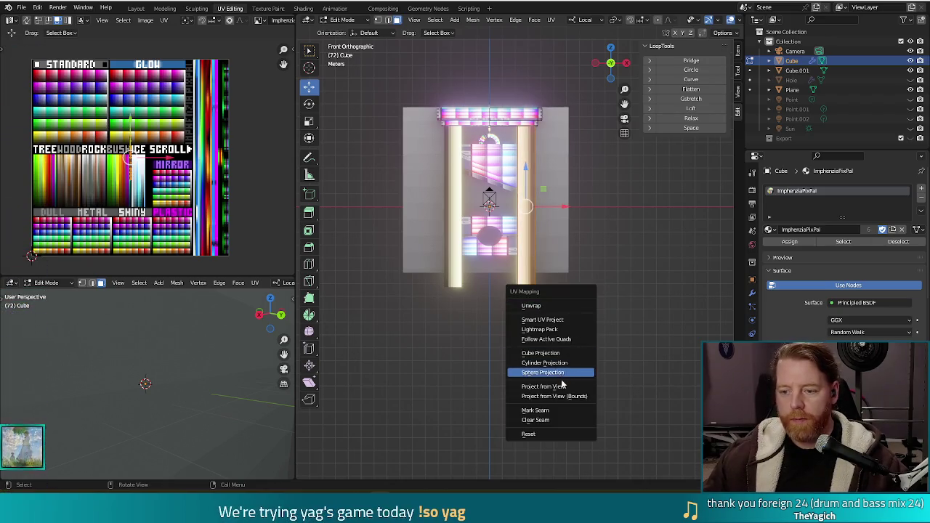
left_click(557, 388)
key("s")
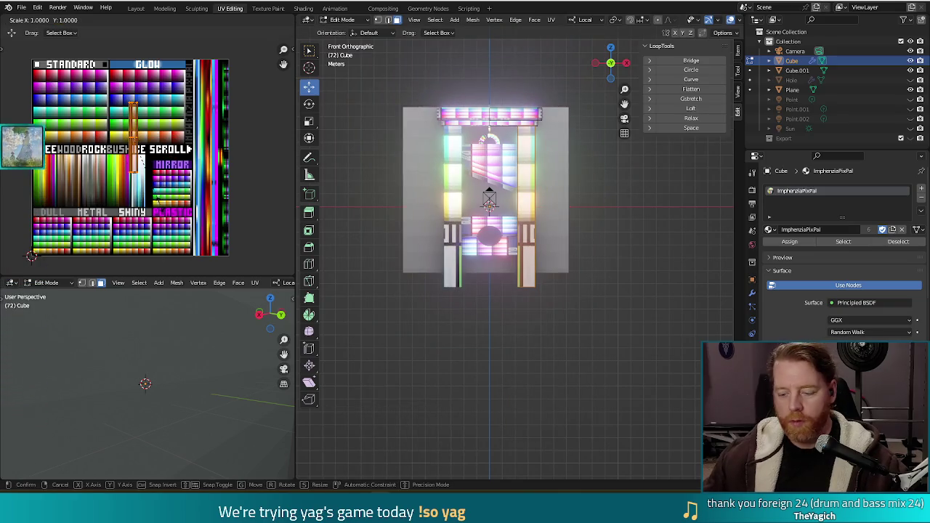
key("Escape")
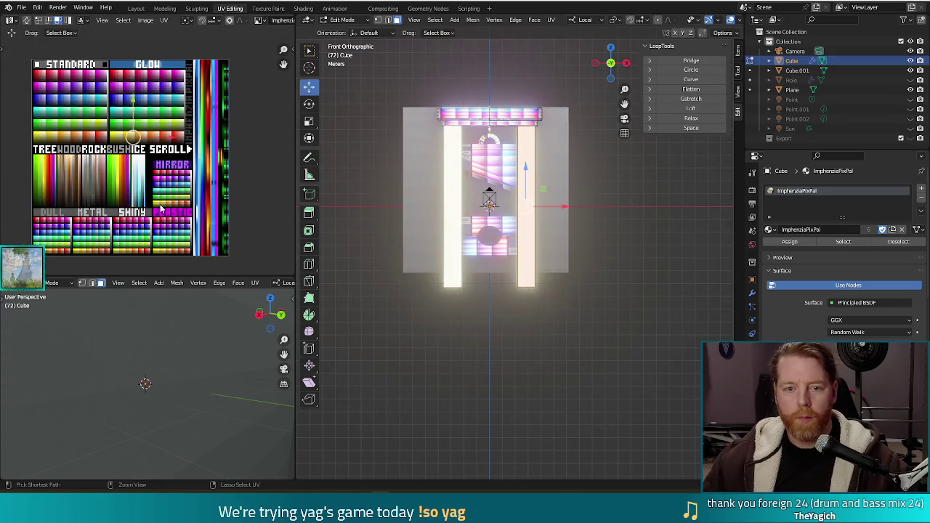
key("s")
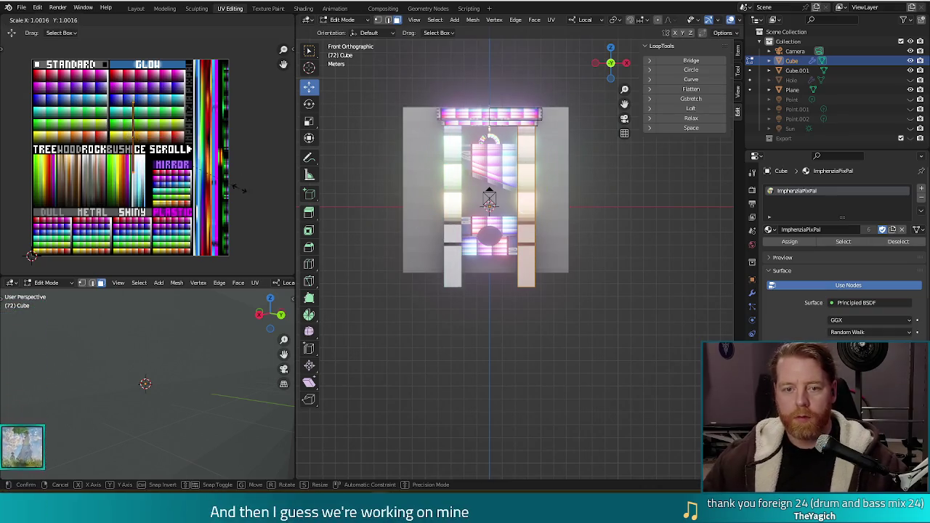
left_click(187, 149)
Move the frame's UVs onto the palette's wood tones and return to Object Mode
scroll(166, 210, "up", 1)
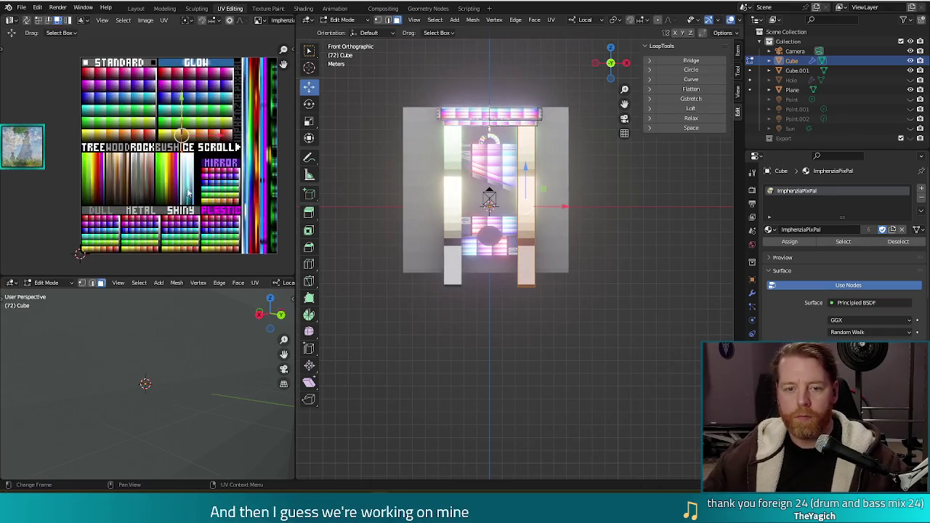
scroll(168, 196, "up", 1)
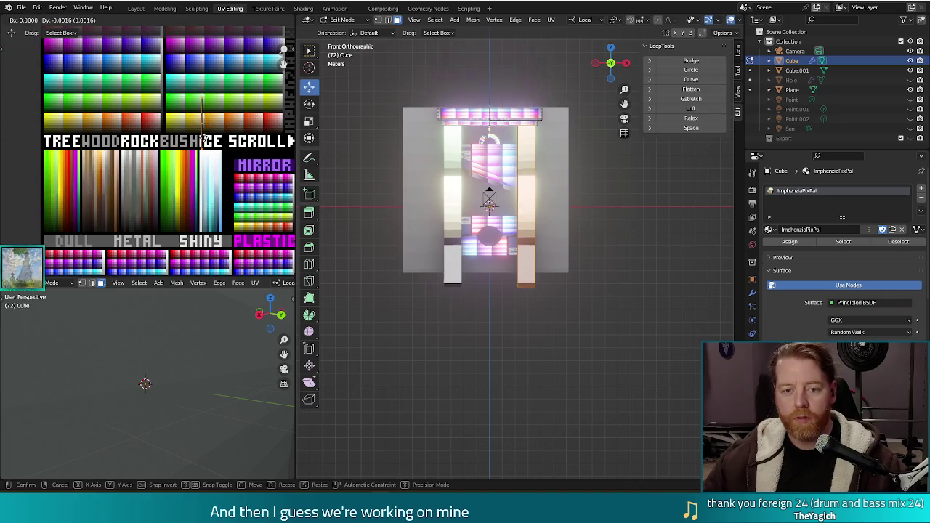
key("g")
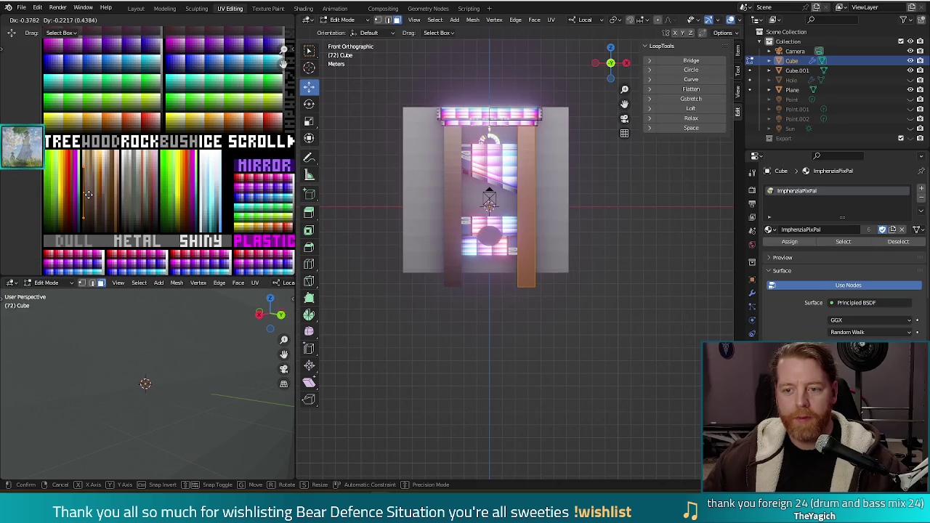
left_click(88, 194)
key("Tab")
mouse_move(648, 243)
middle_mouse_down()
mouse_move(560, 253)
mouse_move(680, 257)
mouse_move(618, 256)
middle_mouse_up()
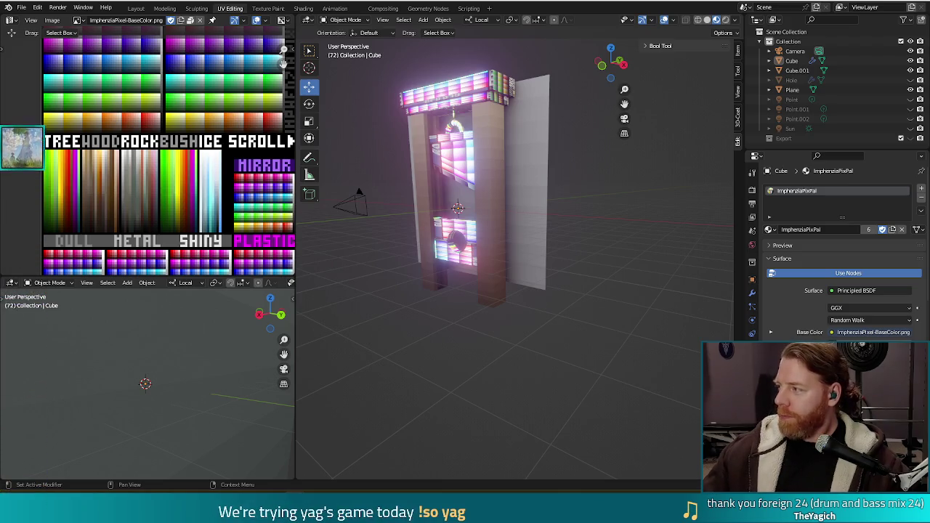
Alt+Tab to the Chrome window with the DuckDuckGo Deadlock image search results
key("alt+Tab")
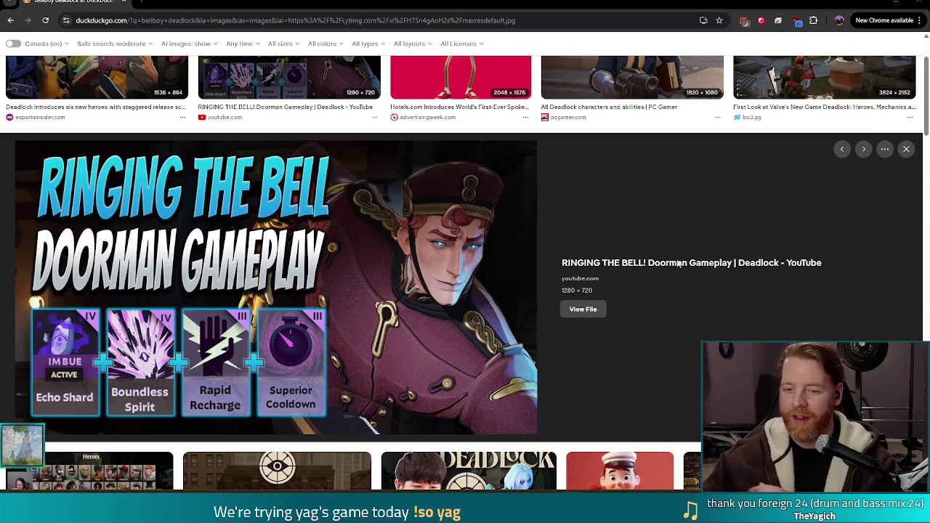
scroll(581, 267, "down", 1)
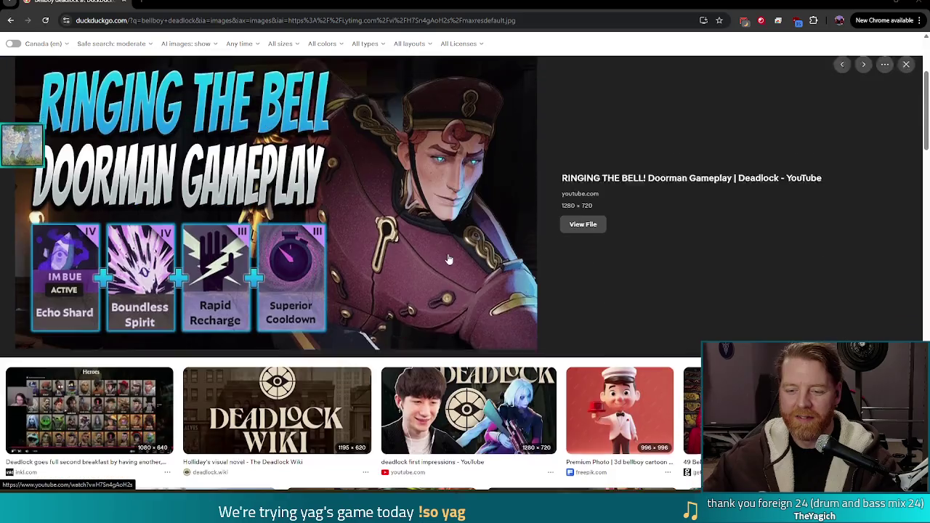
scroll(508, 277, "up", 1)
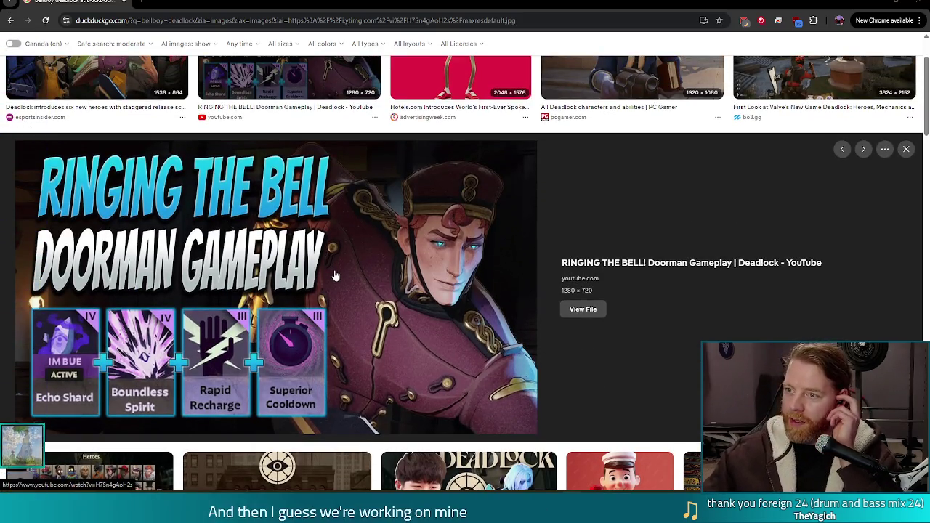
scroll(377, 274, "up", 1)
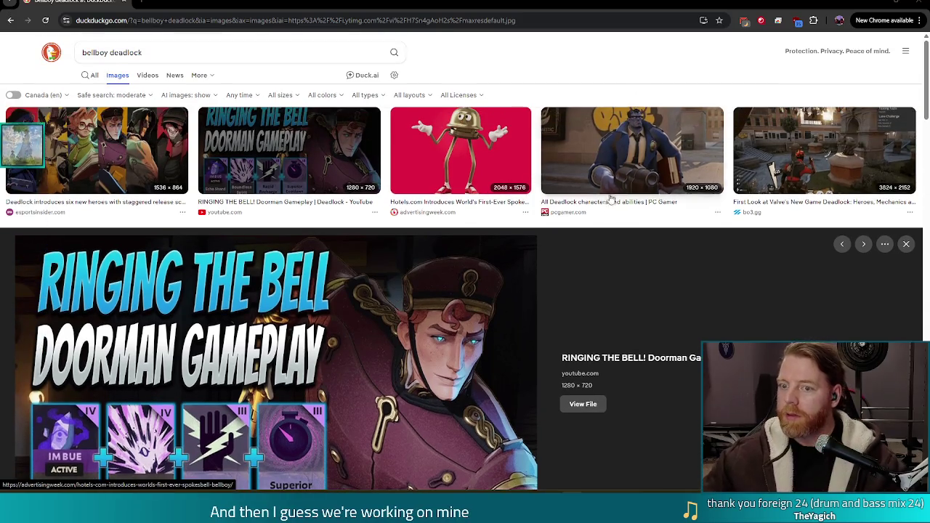
left_click(917, 4)
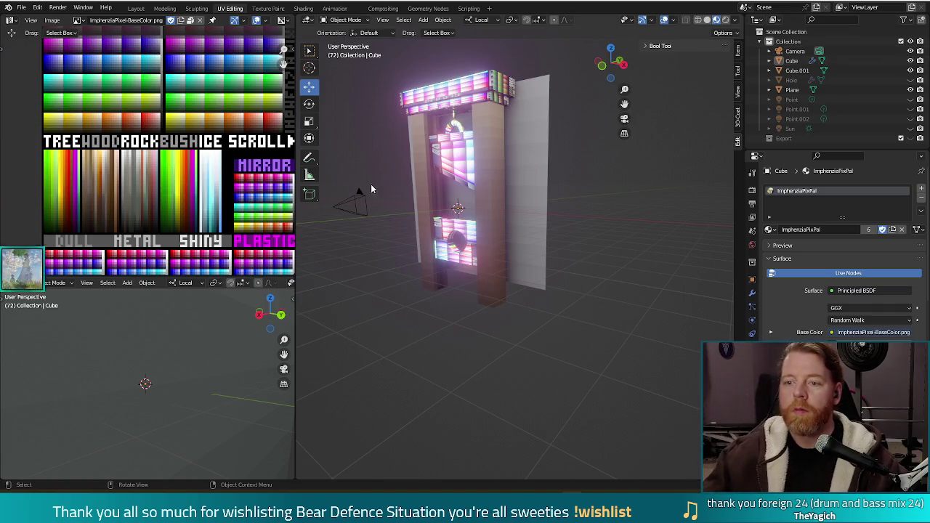
Select the frame's top crossbar faces in Edit Mode and project their UVs from the front view
middle_click_drag(368, 297, 400, 321)
left_click(508, 292)
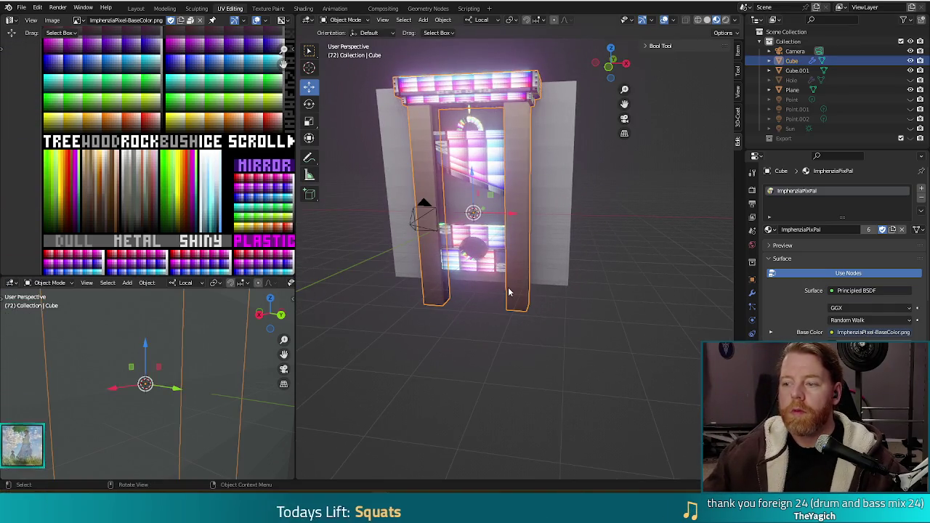
key("Tab")
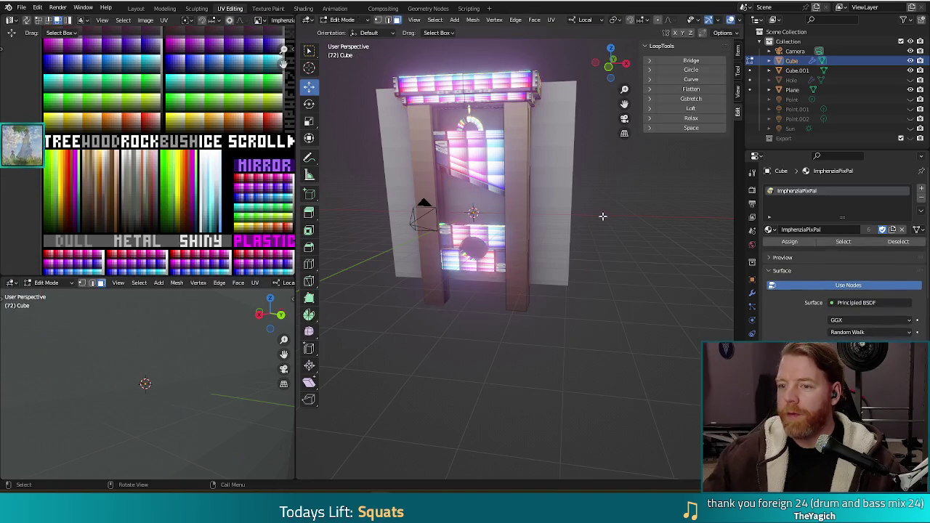
key("l")
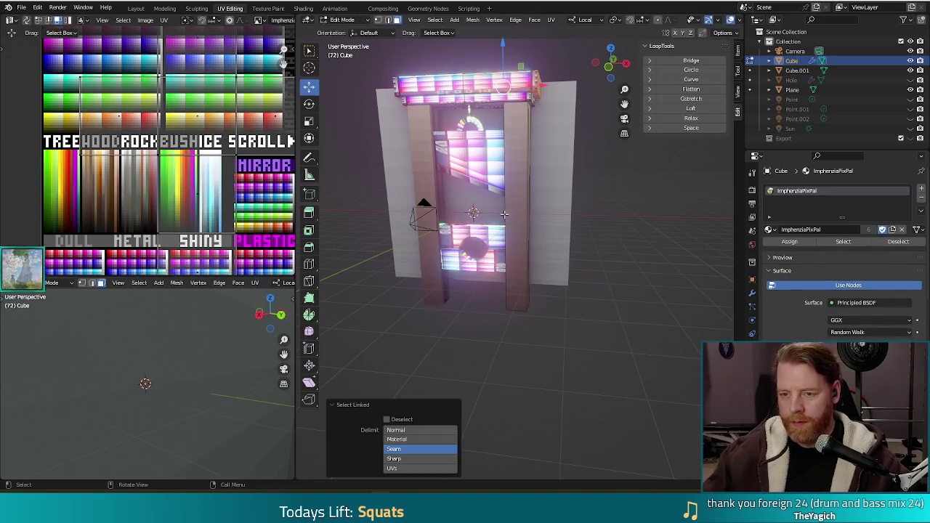
mouse_move(566, 185)
middle_mouse_down()
mouse_move(588, 175)
mouse_move(587, 214)
middle_mouse_up()
key("KP_1")
key("u")
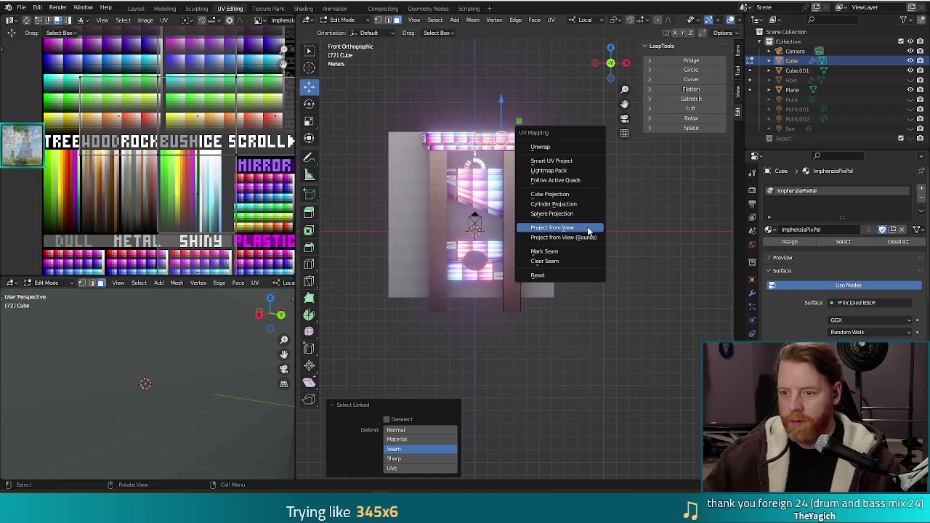
left_click(589, 230)
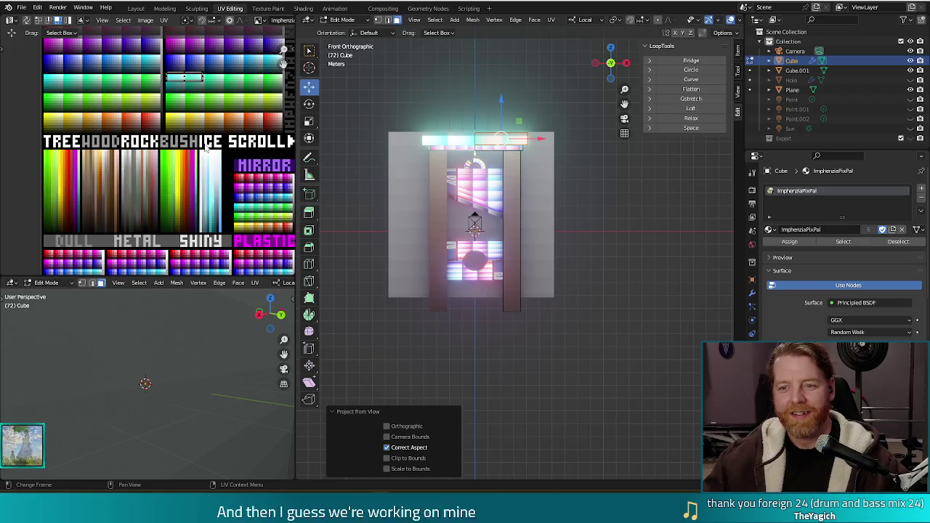
Flatten the crossbar UVs to zero width on X and move them onto the palette
key("s")
key("x")
key("0")
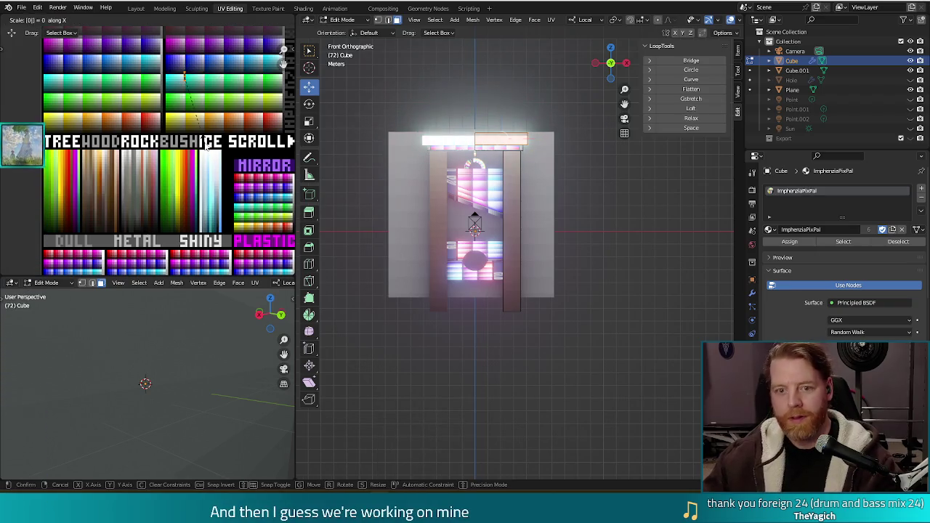
key("Return")
key("g")
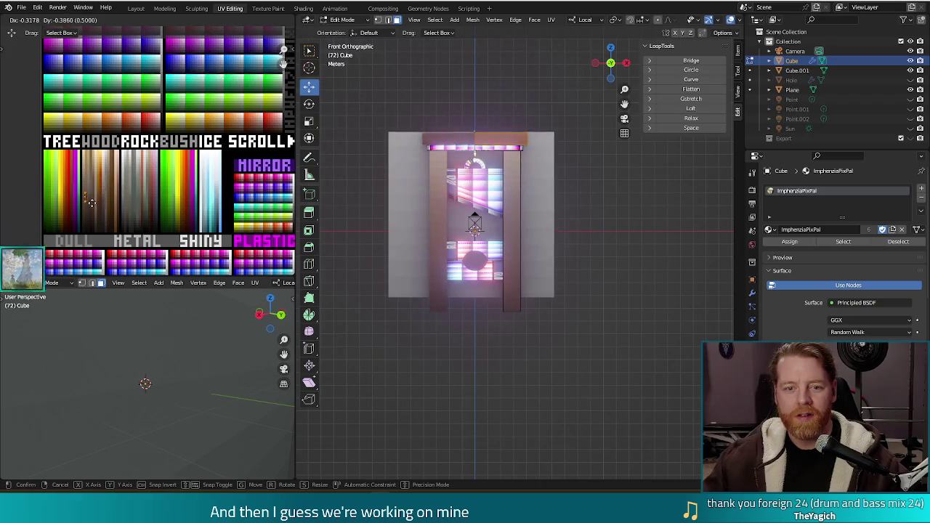
left_click(91, 190)
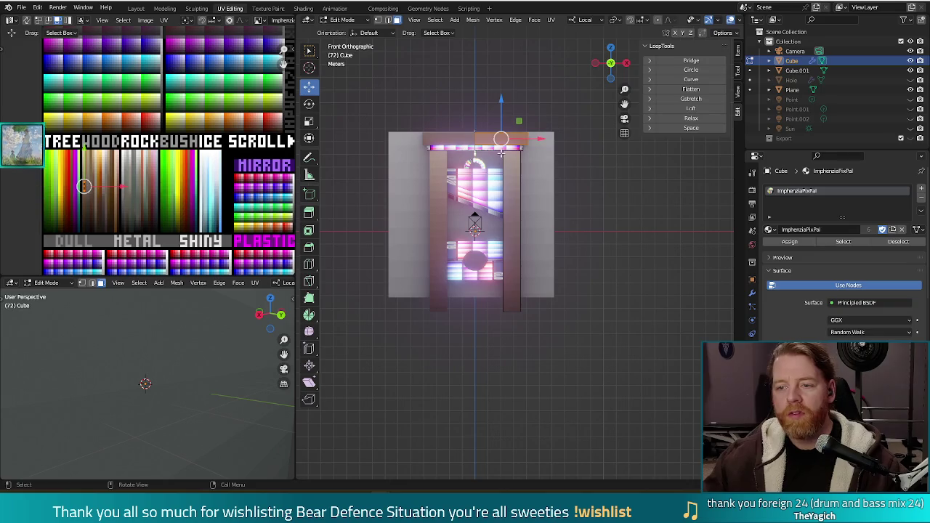
Re-project the crossbar UVs, collapse them to a single point with S 0, and place them on a green swatch
key("alt+a")
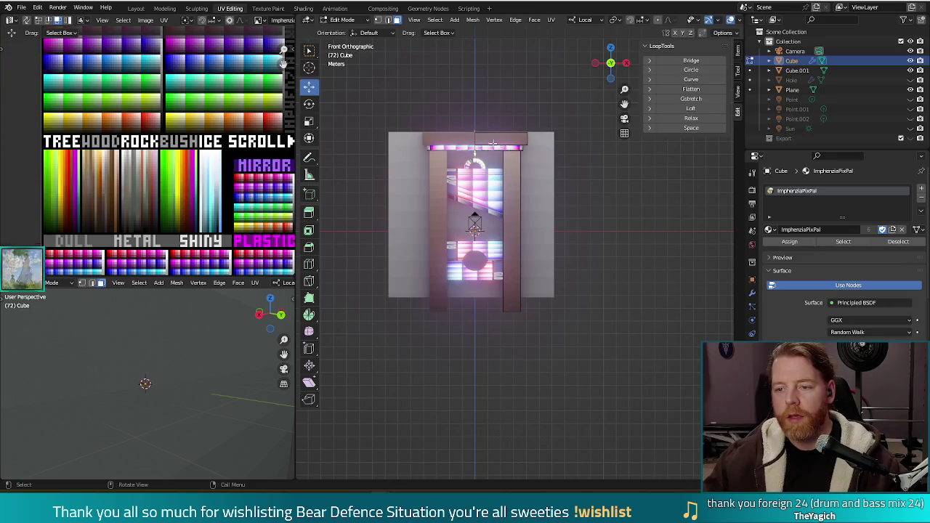
key("ctrl+l")
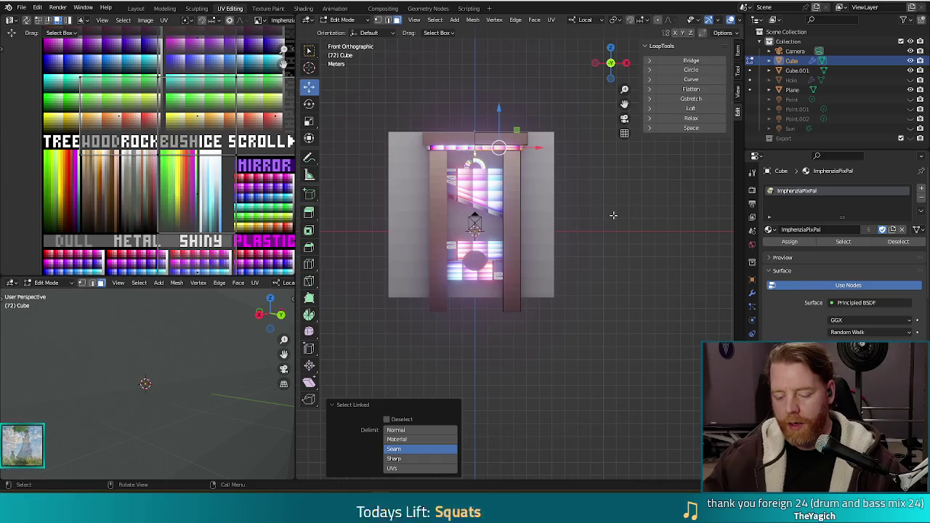
key("u")
left_click(614, 219)
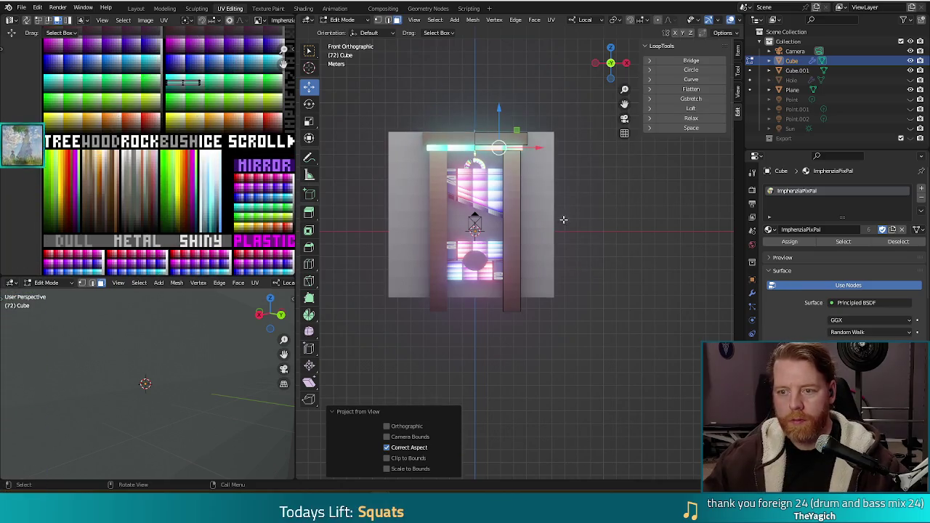
key("w")
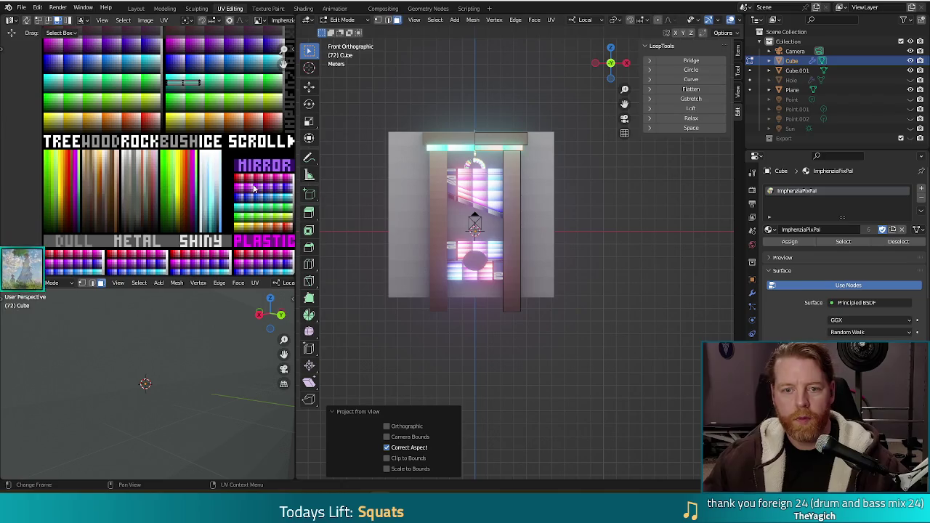
type("s0")
key("Return")
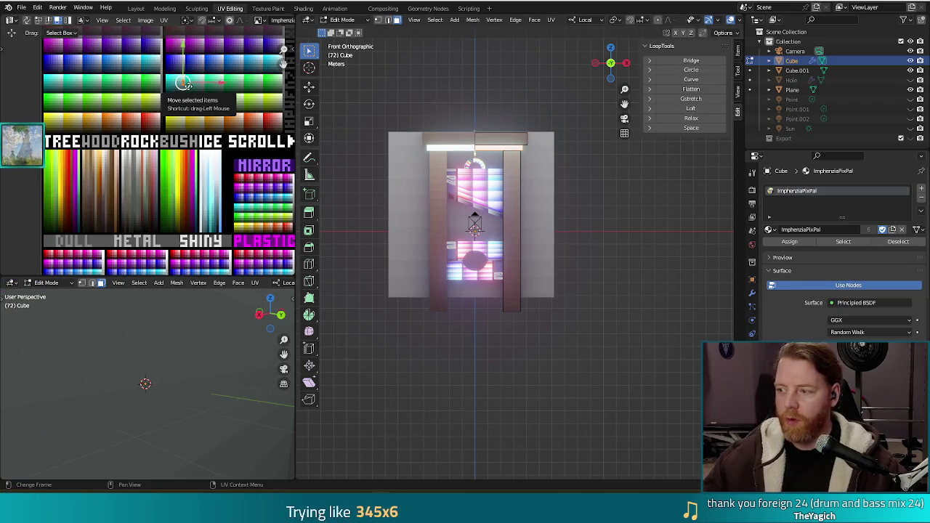
mouse_move(183, 83)
left_mouse_down()
mouse_move(173, 157)
mouse_move(84, 181)
left_mouse_up()
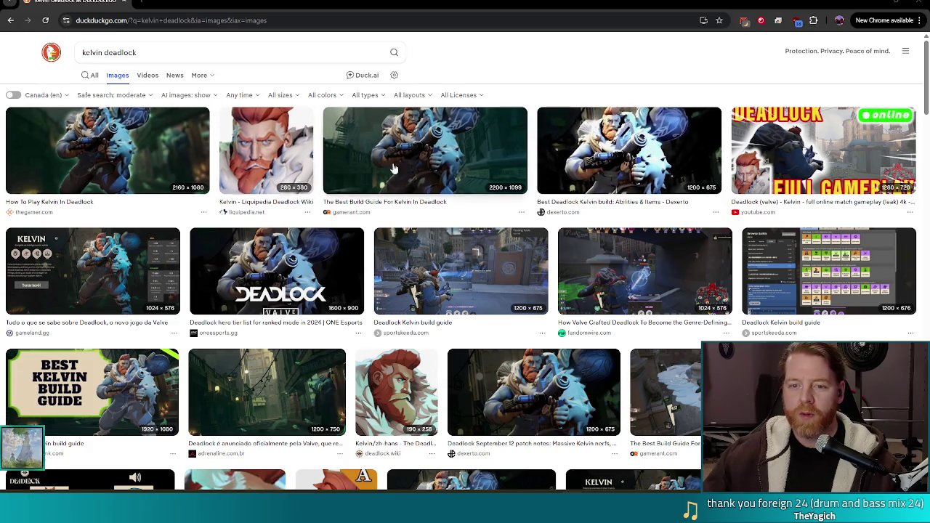
Preview the gamerant.com Kelvin build guide image, then return to Blender
left_click(451, 148)
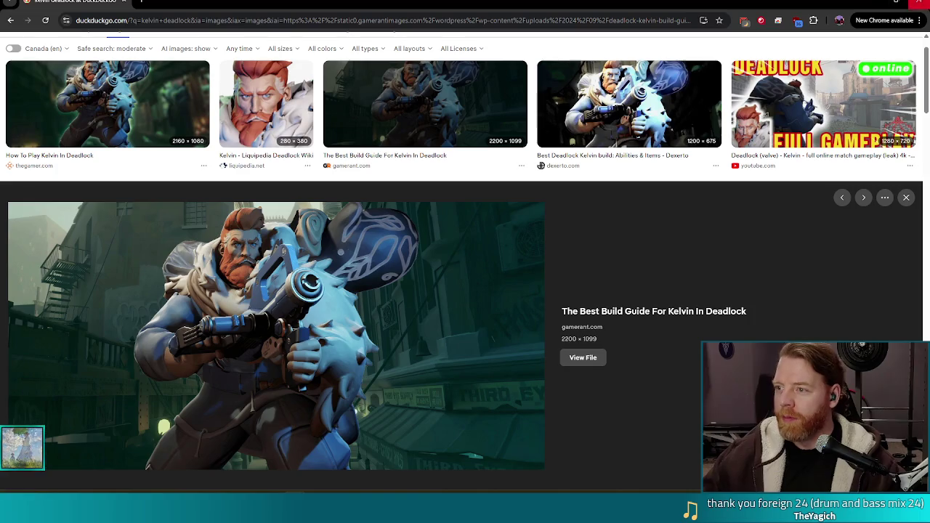
key("alt+Tab")
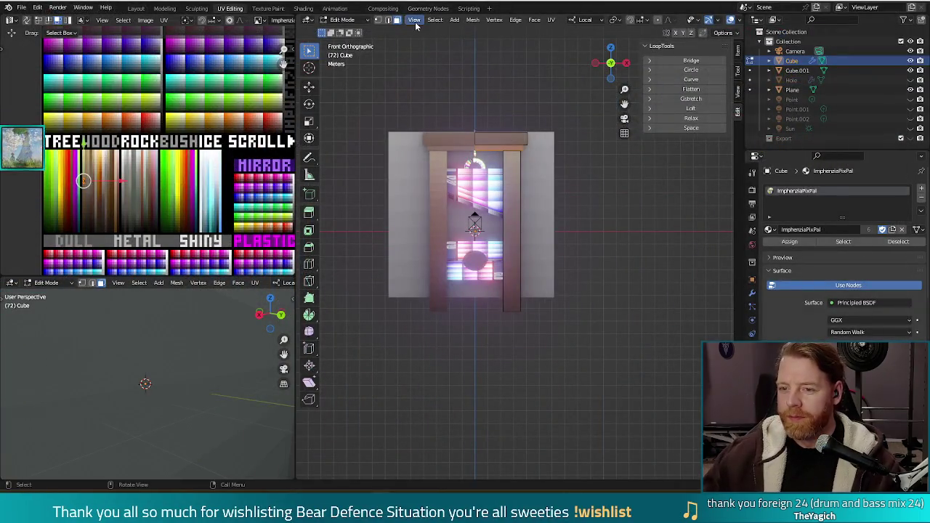
Leave the frame's Edit Mode and select the glowing panel object Cube.001
middle_click_drag(388, 209, 633, 199)
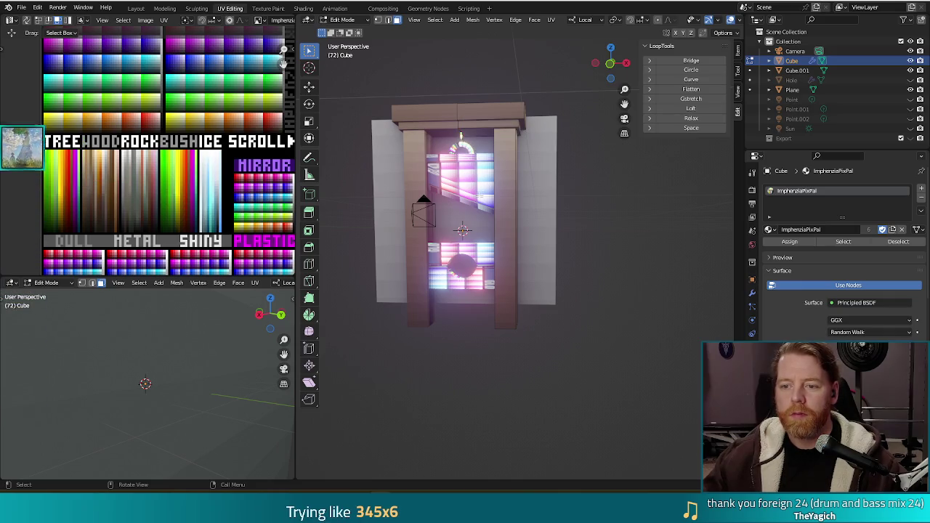
key("Tab")
left_click(469, 179)
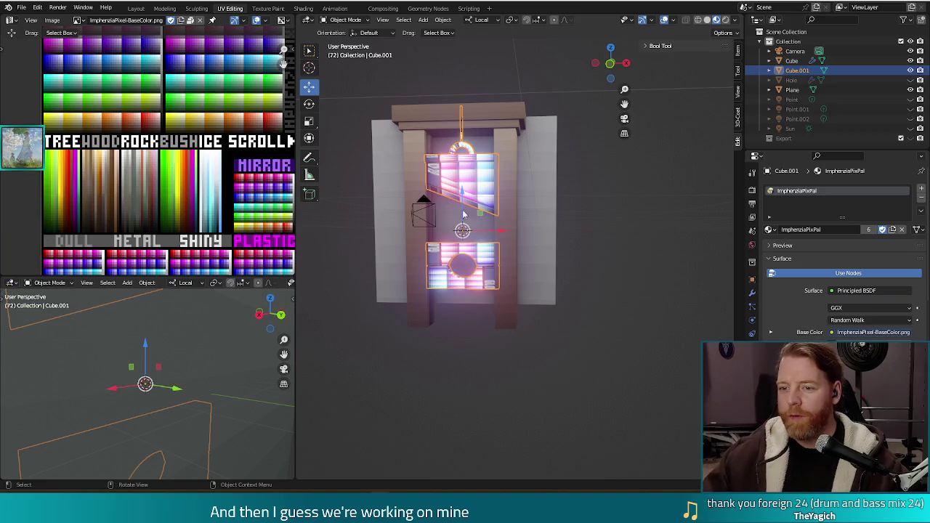
Select all of Cube.001's geometry in Edit Mode and project its UVs from the front view
middle_click_drag(582, 202, 576, 210)
key("Tab")
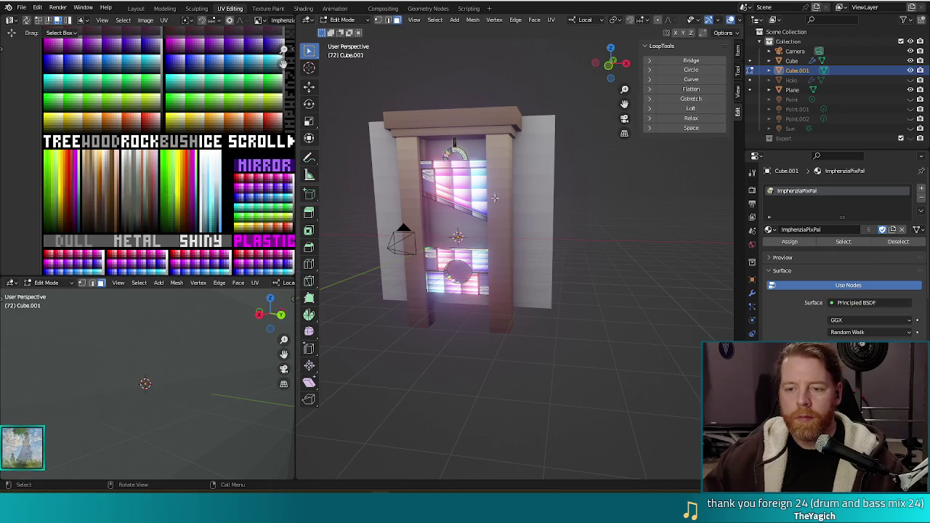
key("l")
key("KP_1")
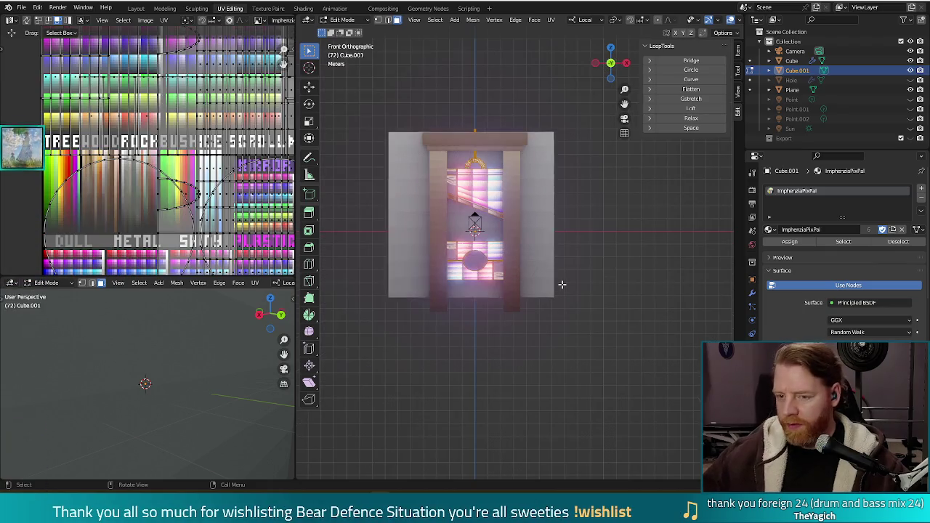
key("u")
left_click(561, 285)
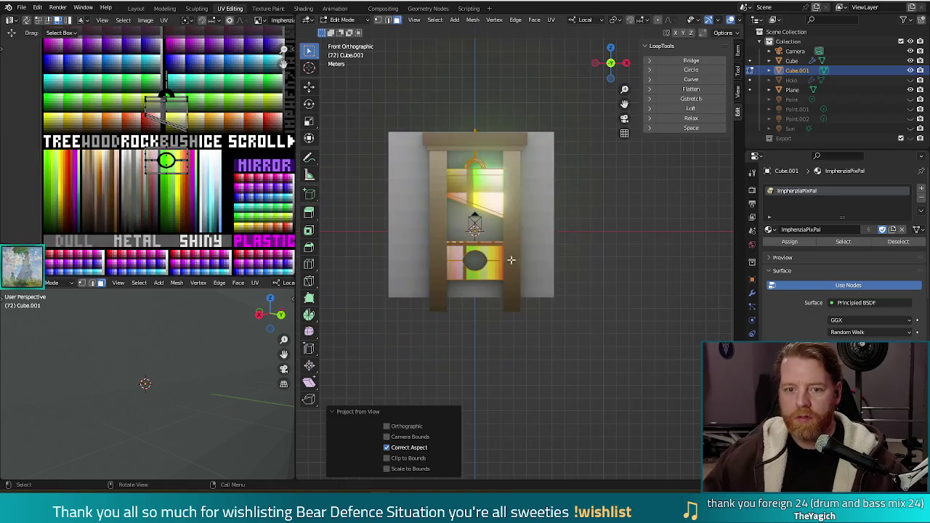
scroll(523, 195, "up", 1)
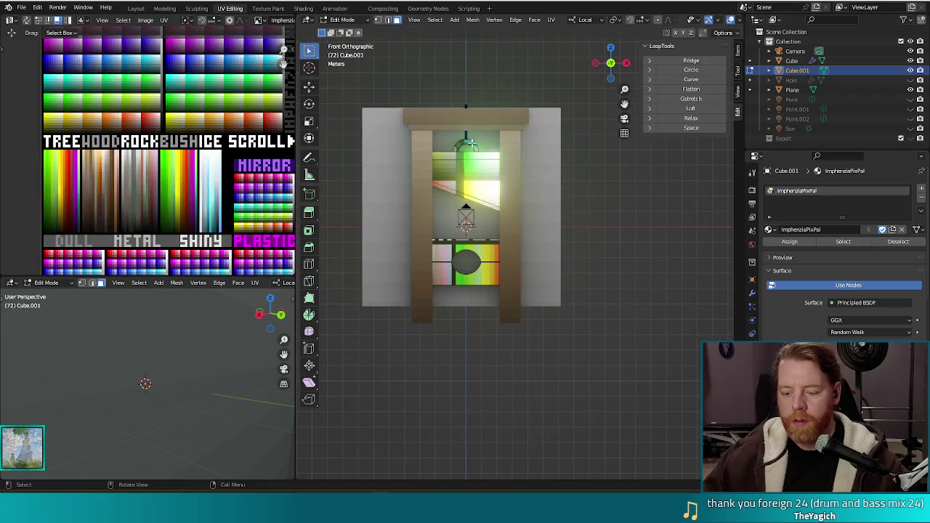
Move the connected piece's UVs onto the WOOD colour strip
key("l")
key("a")
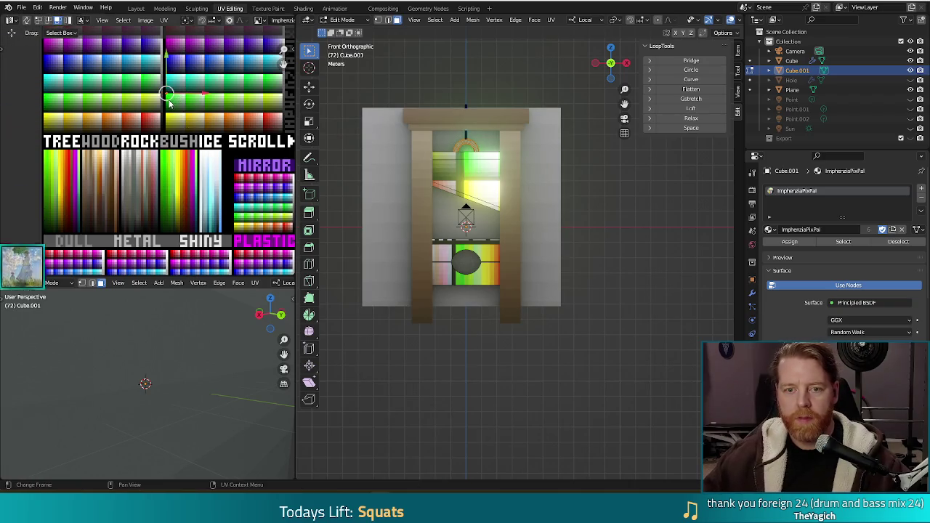
key("g")
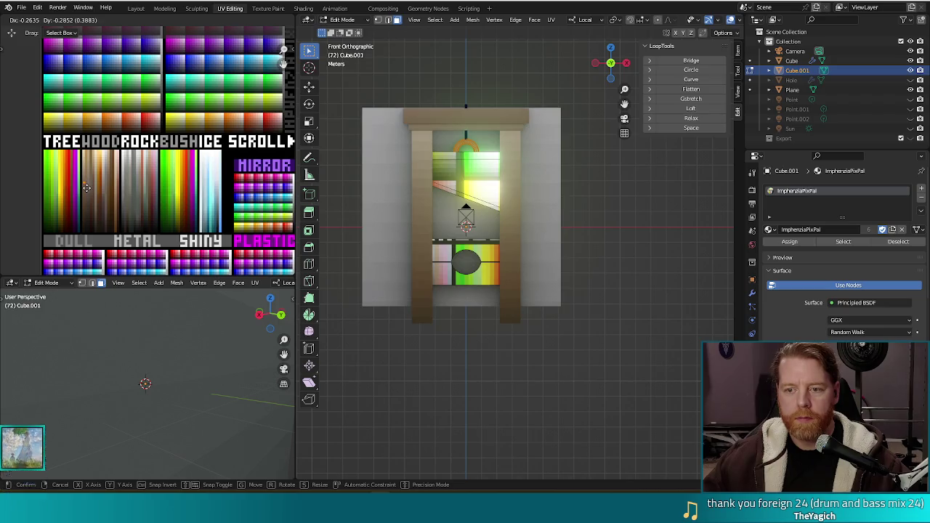
left_click(178, 173)
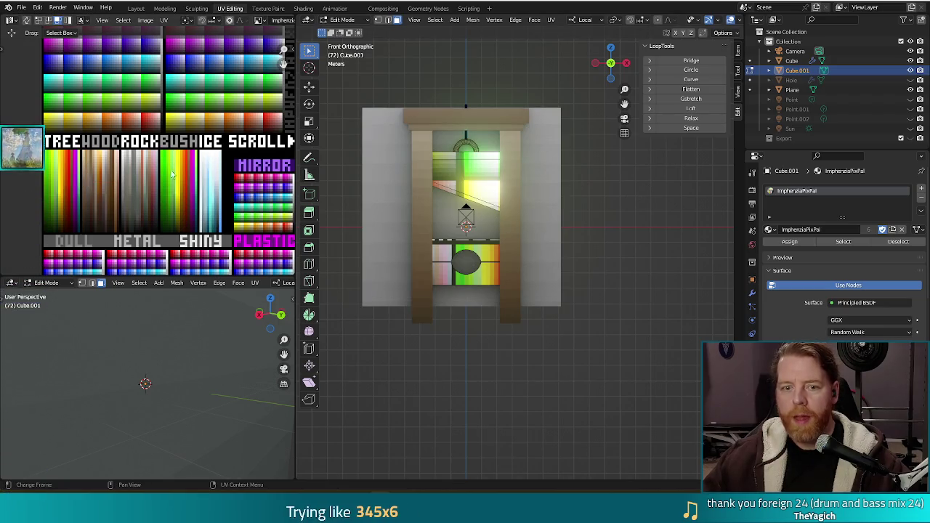
left_click_drag(223, 187, 92, 191)
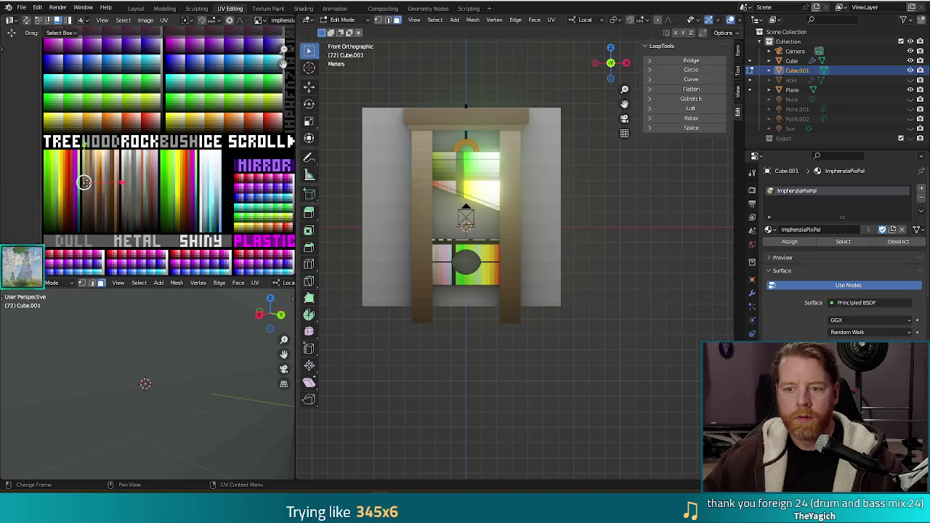
Move another UV island down the palette toward the DULL and METAL rows
left_click(104, 264)
middle_click_drag(151, 220, 94, 138)
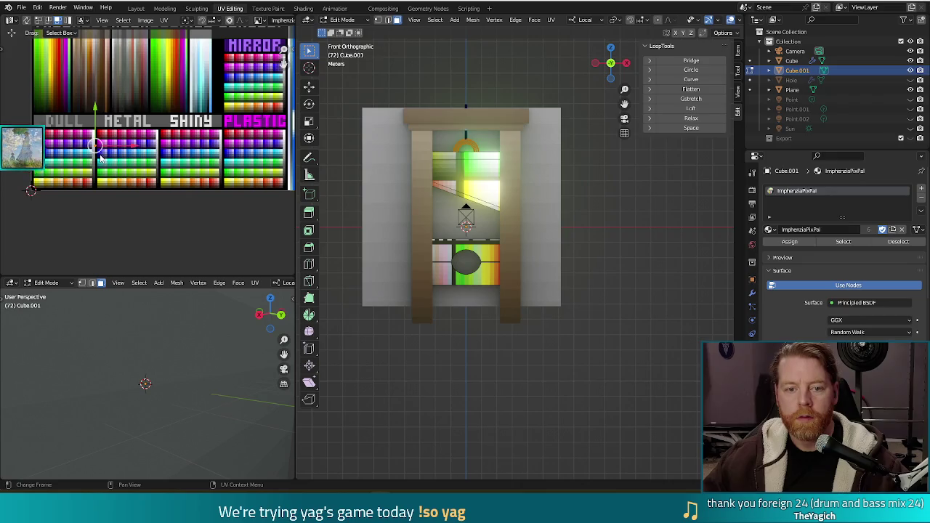
left_click_drag(94, 146, 95, 164)
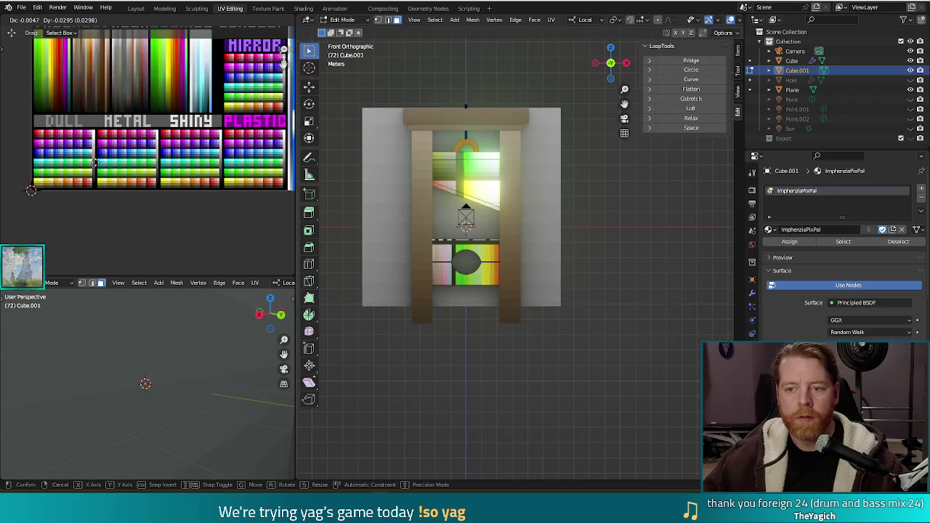
left_click(95, 161)
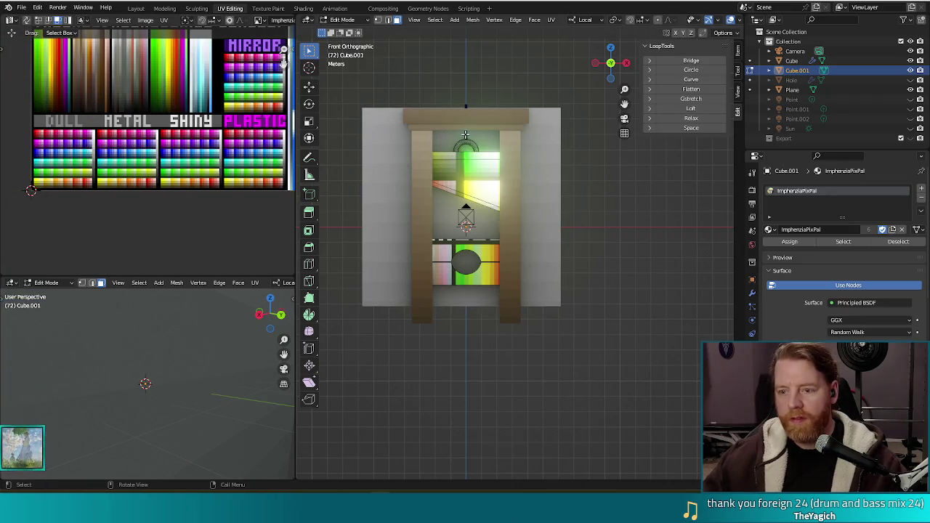
key("ctrl+l")
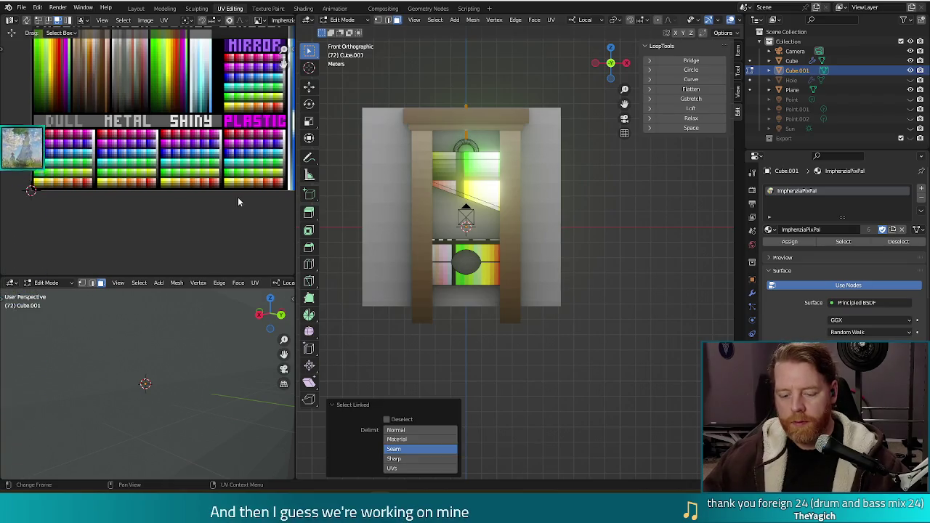
scroll(280, 209, "up", 5, "shift")
key("s")
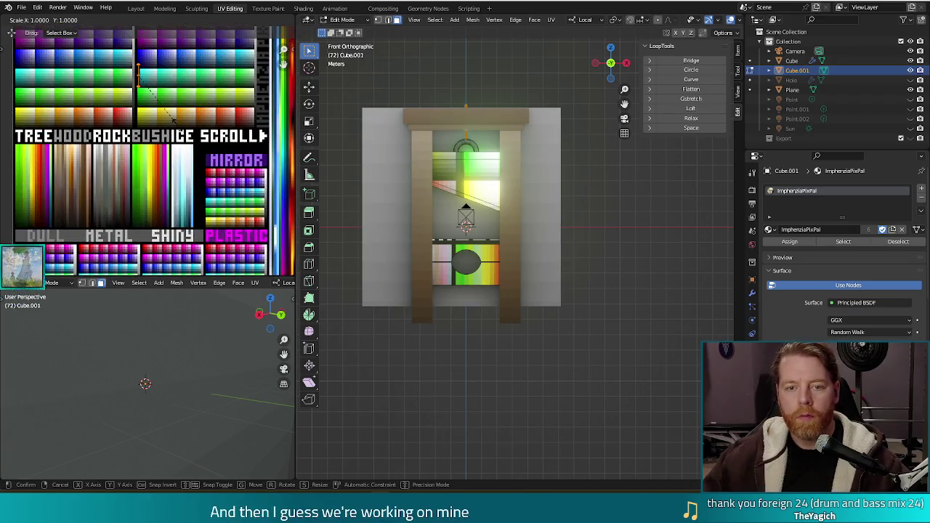
key("g")
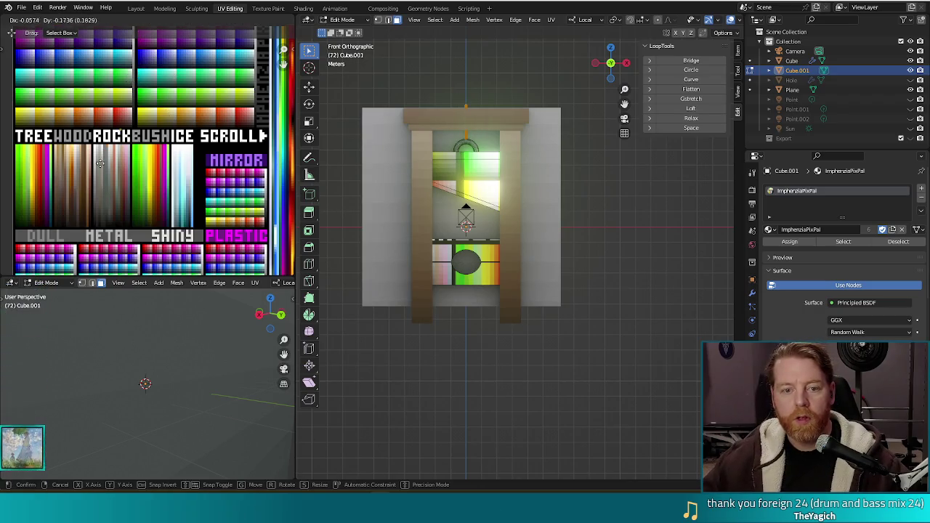
left_click(58, 158)
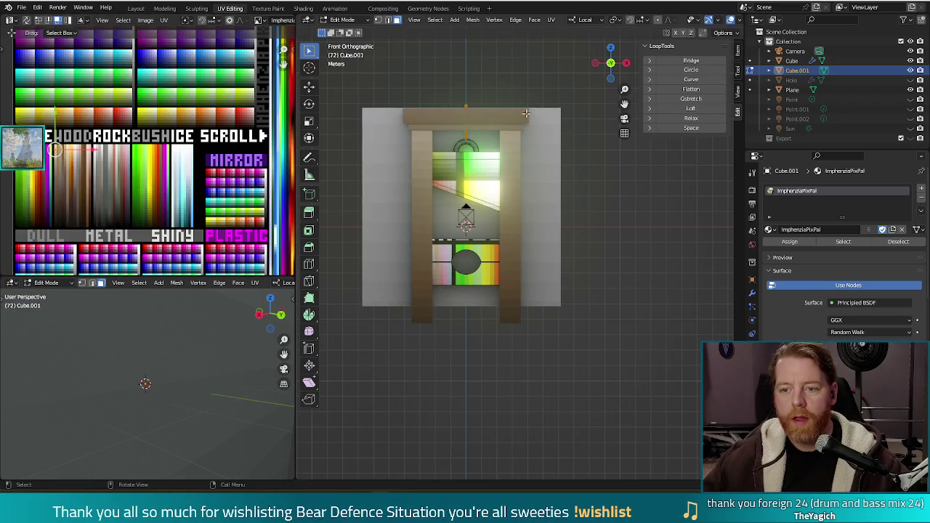
Collapse the blade piece's UVs to a single point and drop it on a flat palette colour
left_click(489, 155)
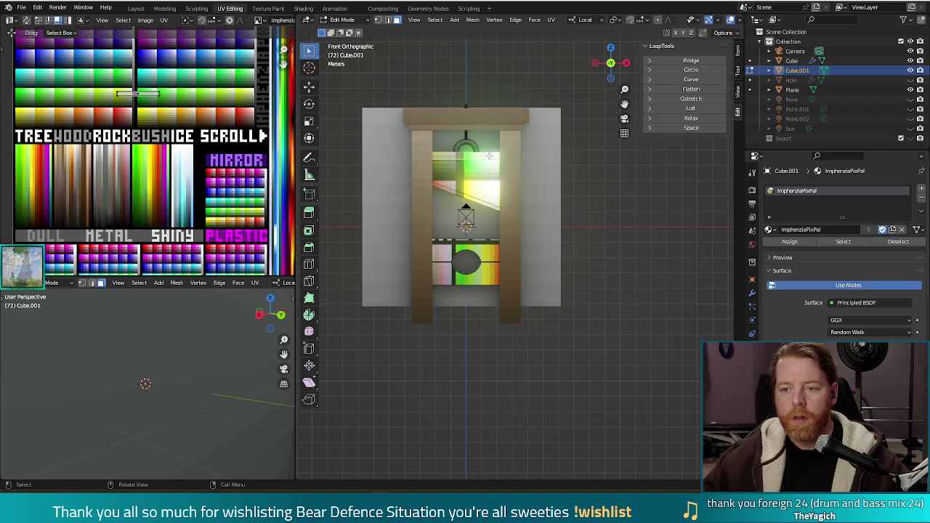
key("l")
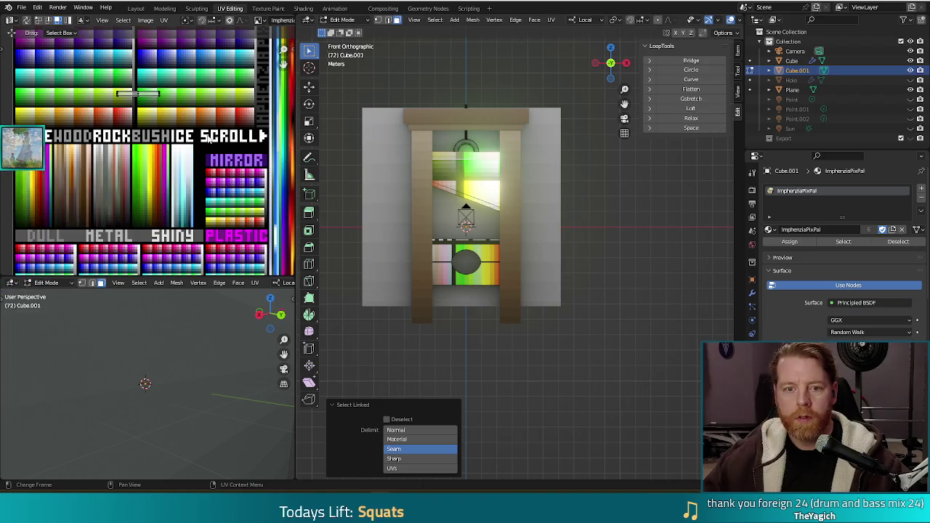
key("s")
key("0")
key("Return")
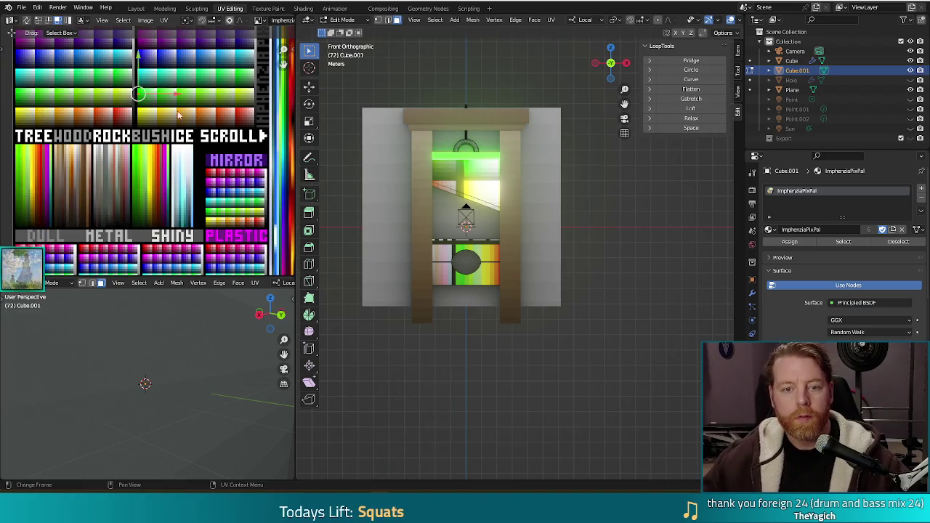
key("g")
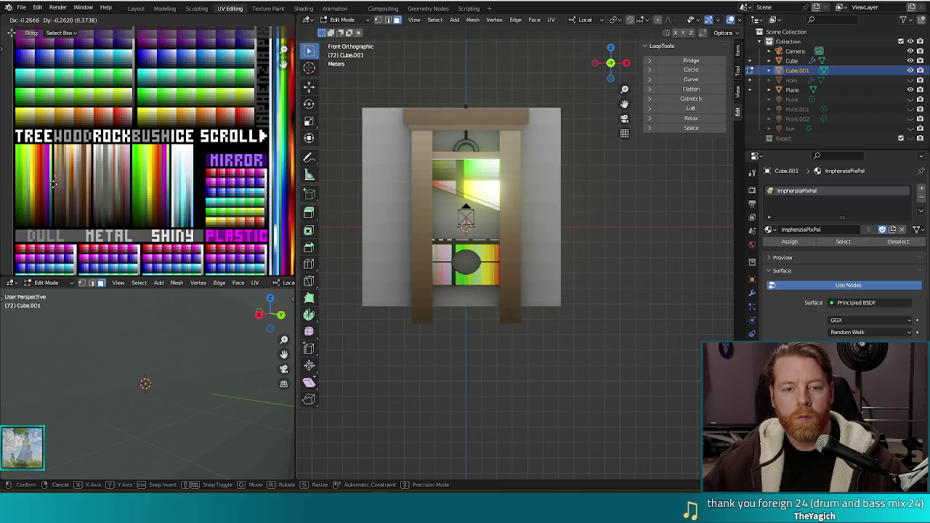
left_click(54, 182)
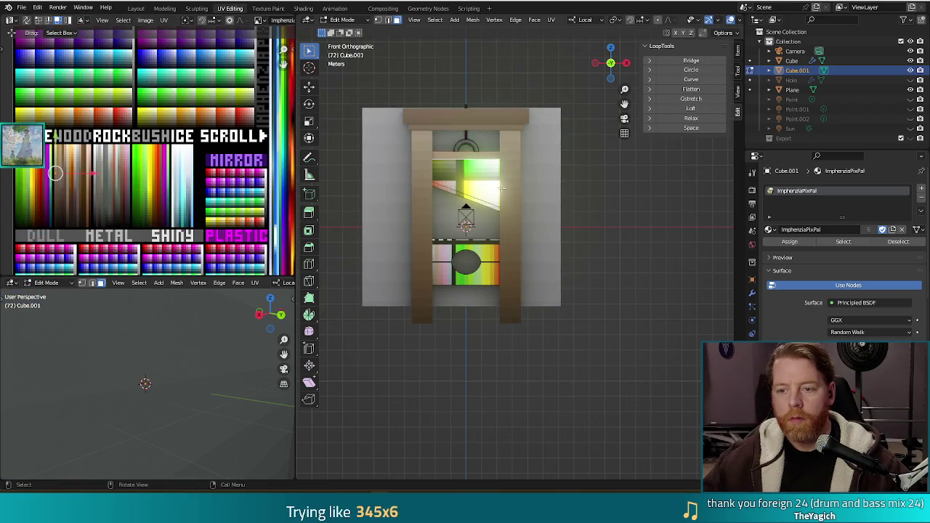
Collapse the next connected piece's UVs to one point, then return to Object Mode
key("ctrl+l")
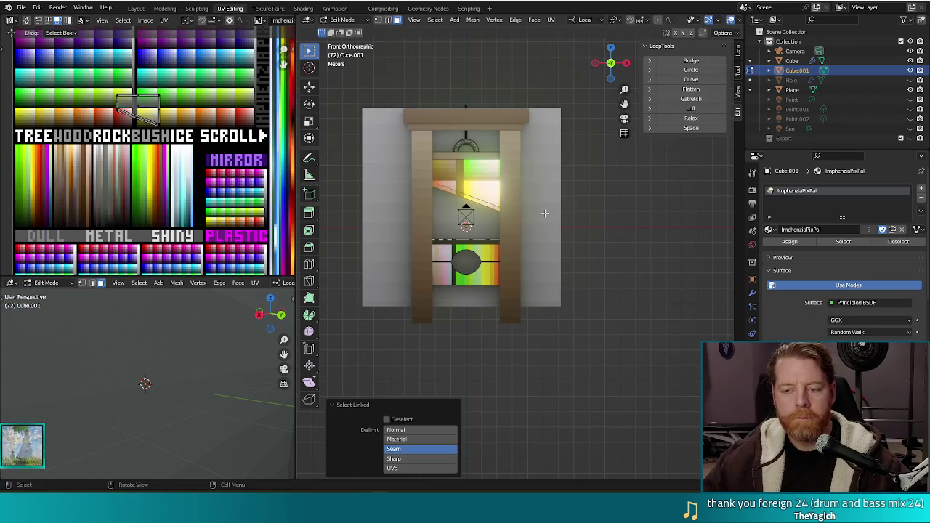
type("s")
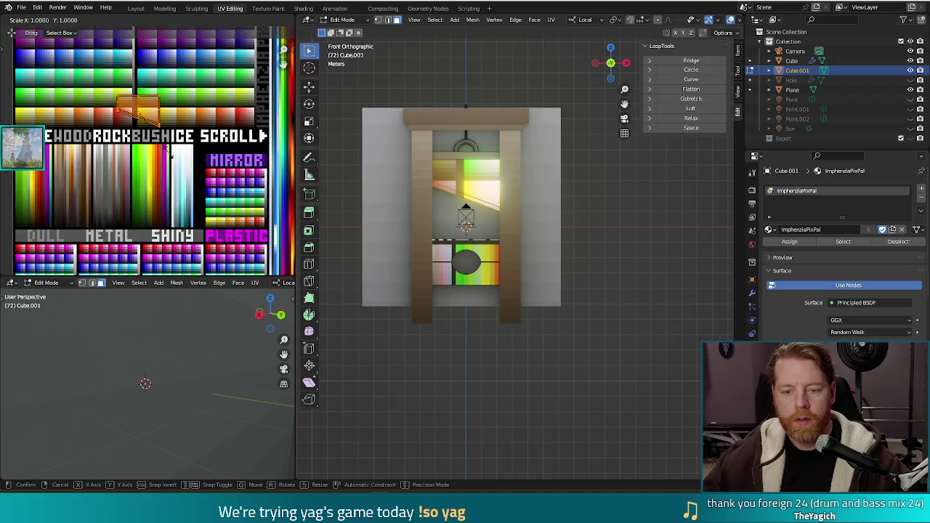
type("0")
key("Return")
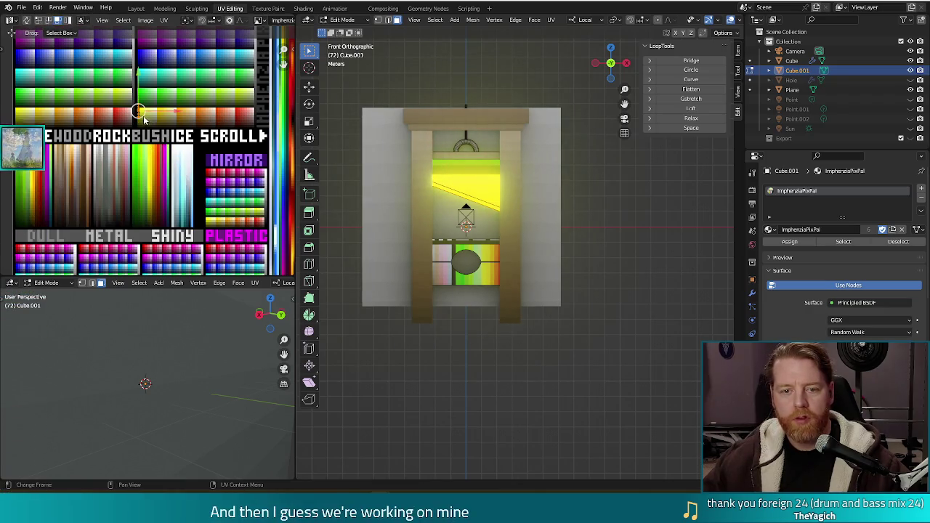
key("g")
key("Escape")
key("Tab")
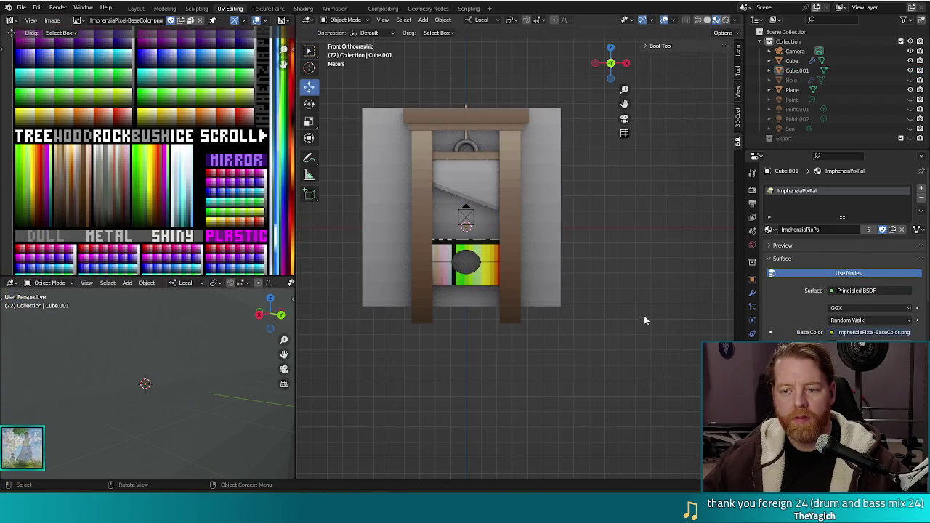
Move the blade face's UVs onto a pale palette colour on Cube.001
mouse_move(639, 282)
middle_mouse_down()
mouse_move(607, 286)
mouse_move(626, 286)
middle_mouse_up()
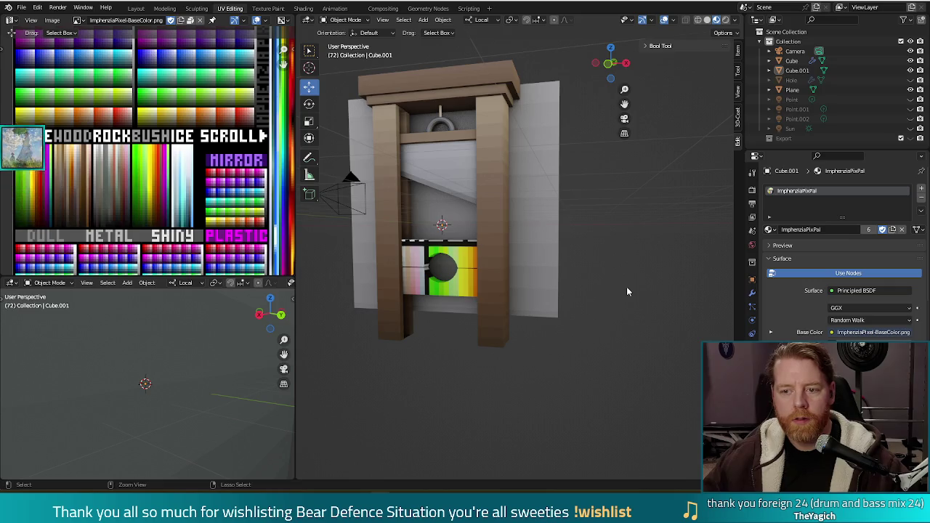
left_click(443, 282)
key("Tab")
left_click(444, 167)
middle_click_drag(123, 217, 119, 139)
key("g")
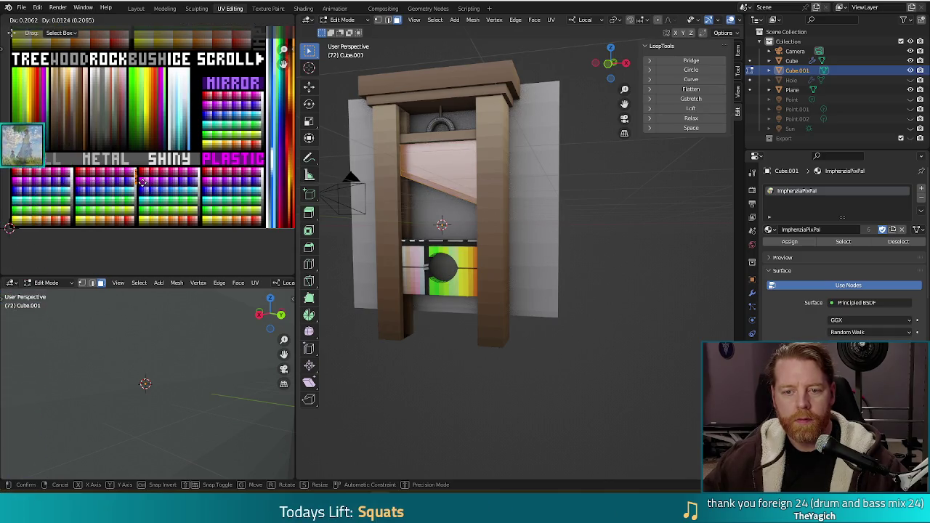
left_click(142, 182)
key("Tab")
Slide the blade's cutting-edge UVs onto a green GLOW colour and return to object mode
middle_click_drag(642, 239, 498, 209)
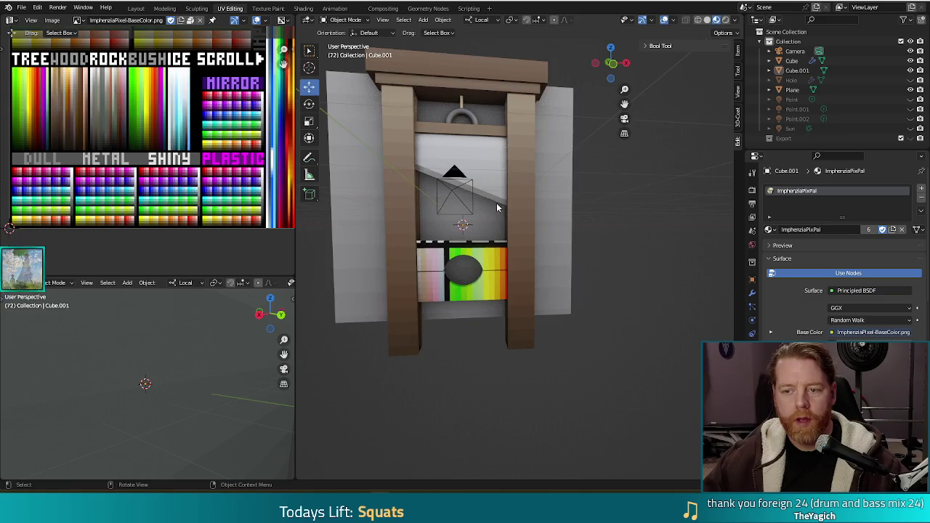
key("Tab")
left_click(487, 196)
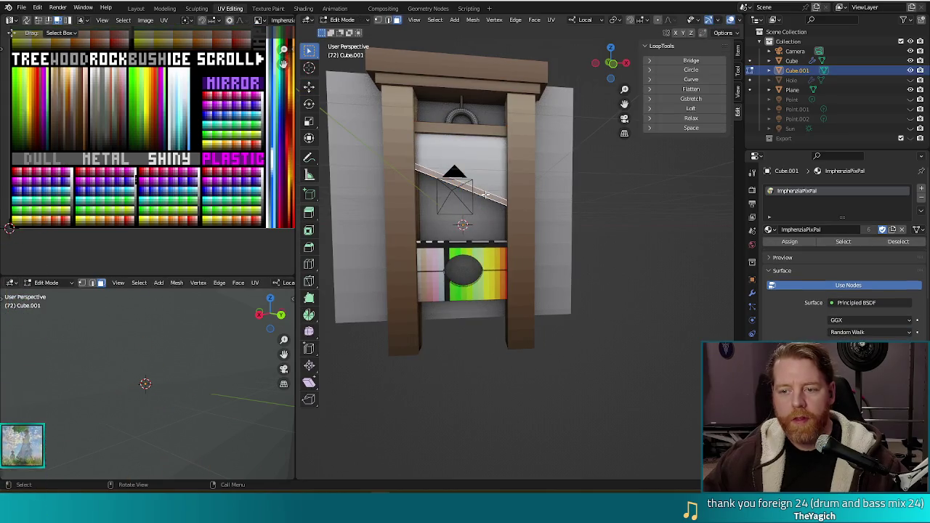
mouse_move(604, 257)
middle_mouse_down()
mouse_move(585, 203)
mouse_move(611, 213)
middle_mouse_up()
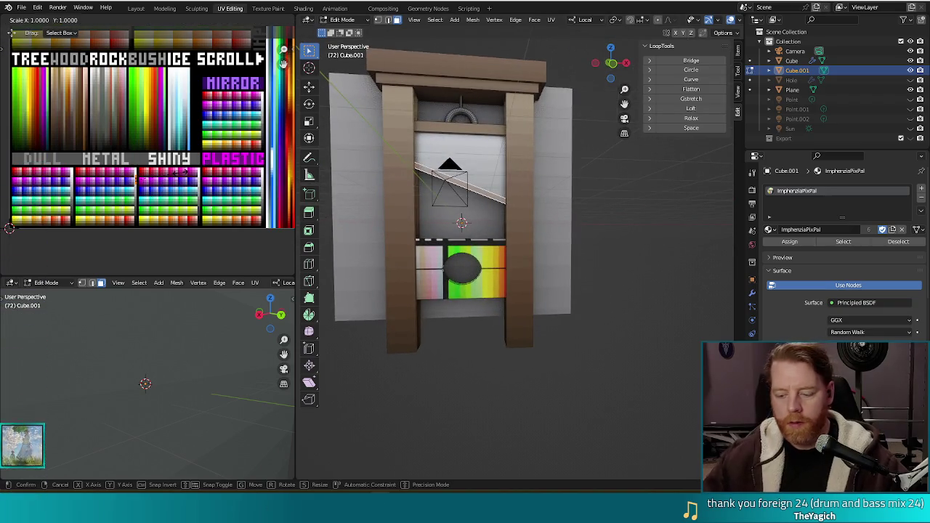
middle_click_drag(182, 176, 74, 272)
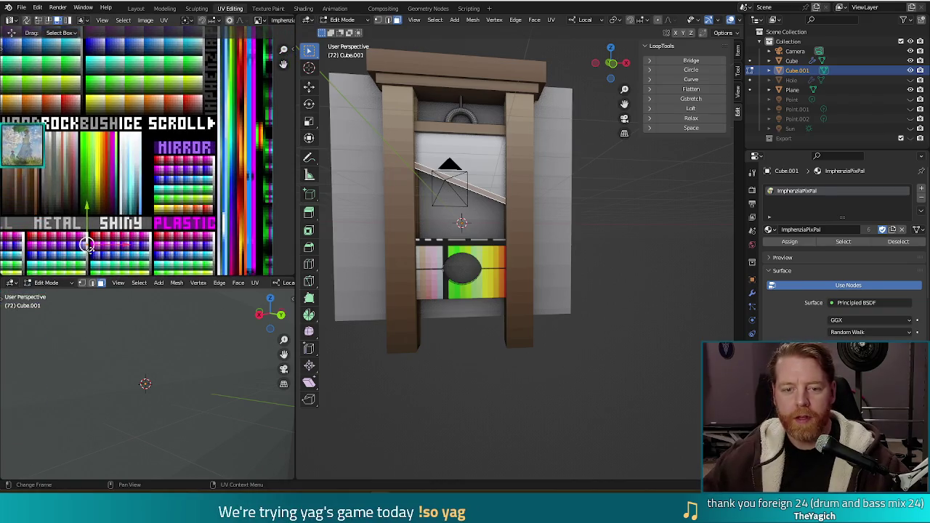
left_click_drag(87, 246, 144, 64)
middle_click_drag(144, 64, 124, 166)
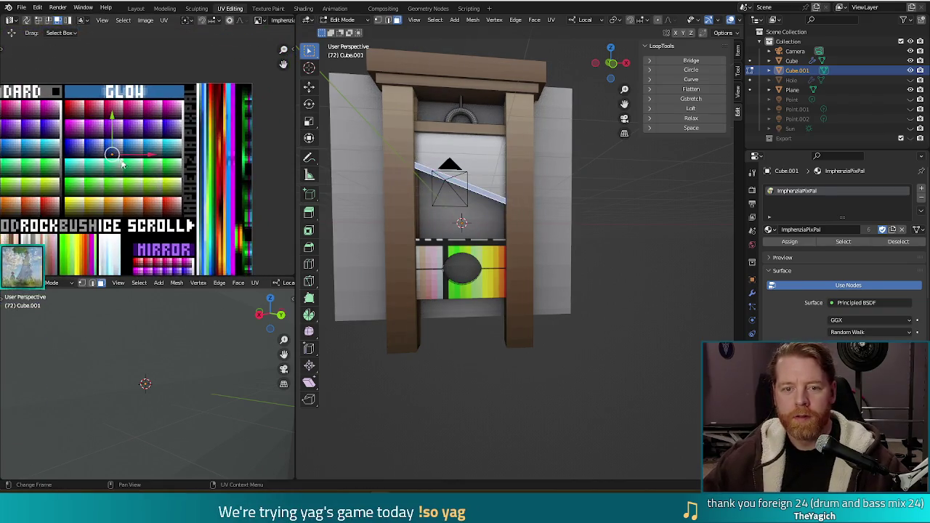
left_click_drag(112, 155, 148, 166)
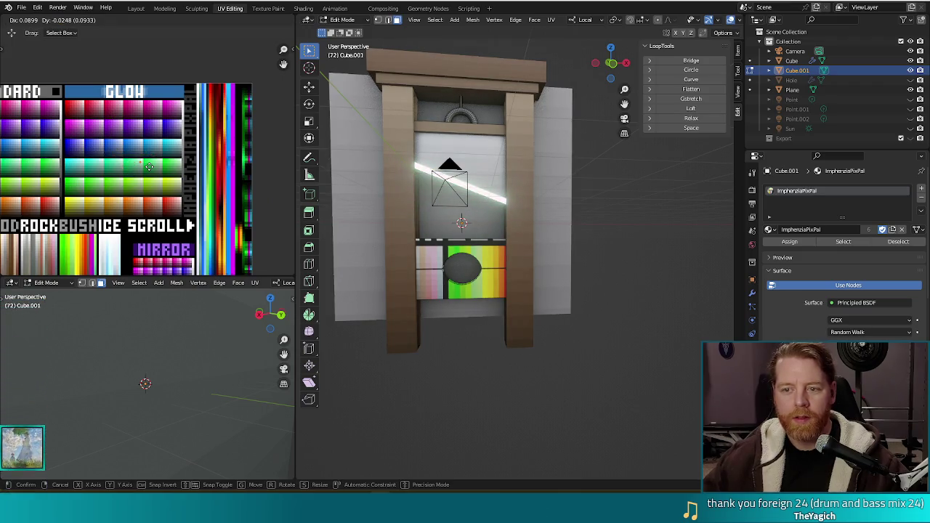
left_click_drag(148, 166, 163, 167)
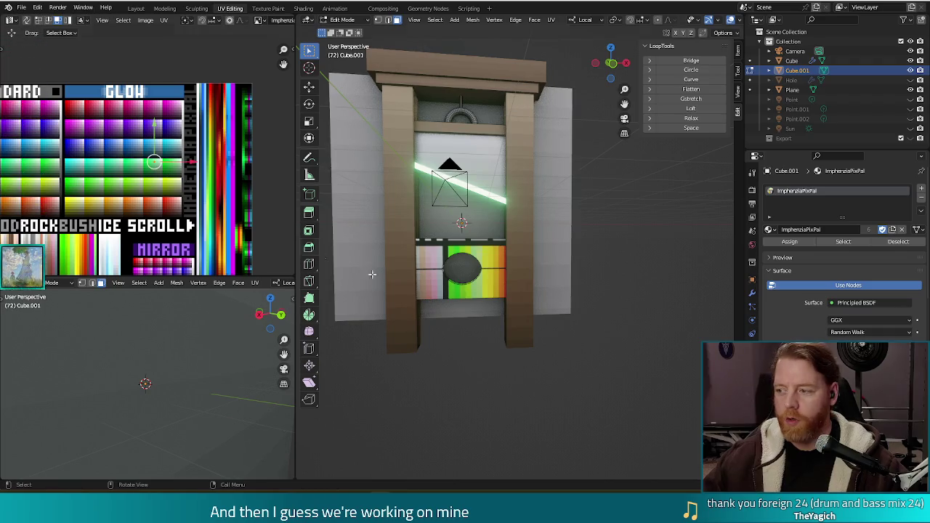
key("Tab")
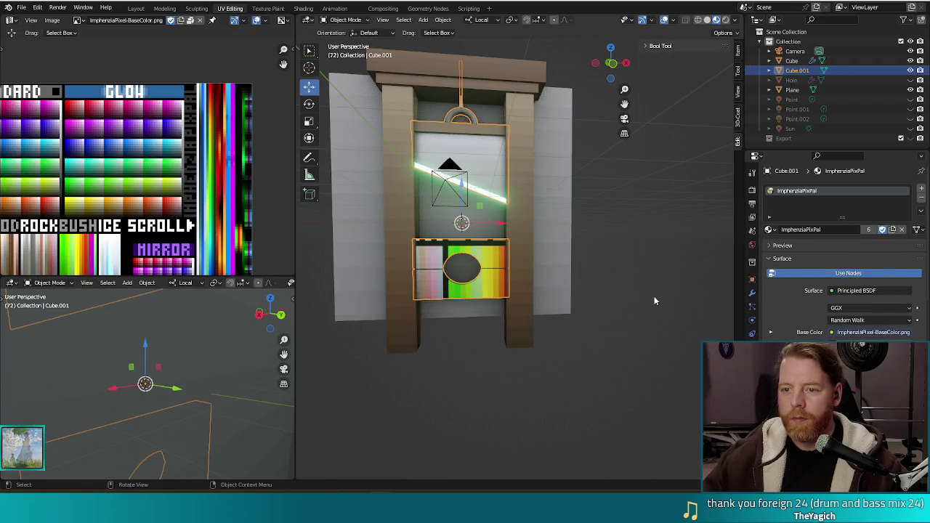
Select the holed board's linked faces on Cube.001 and project their UVs from the front view
key("Tab")
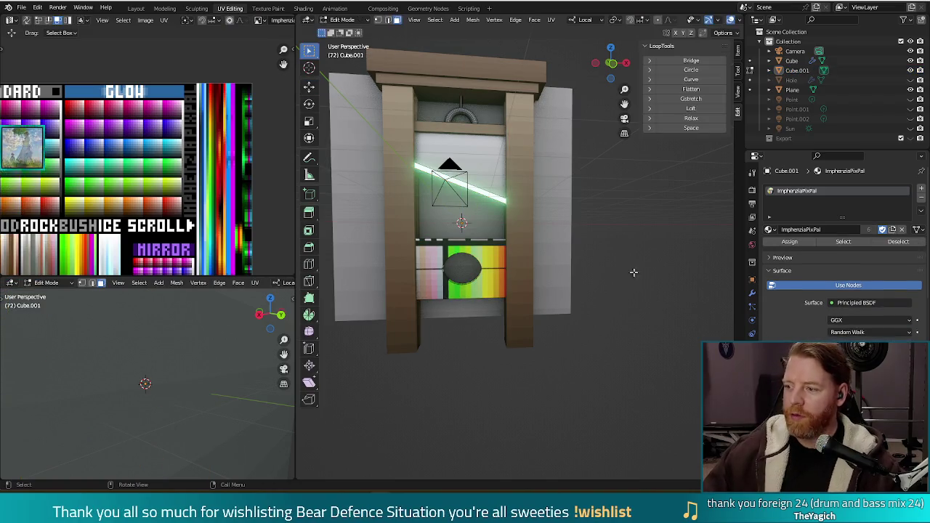
key("Tab")
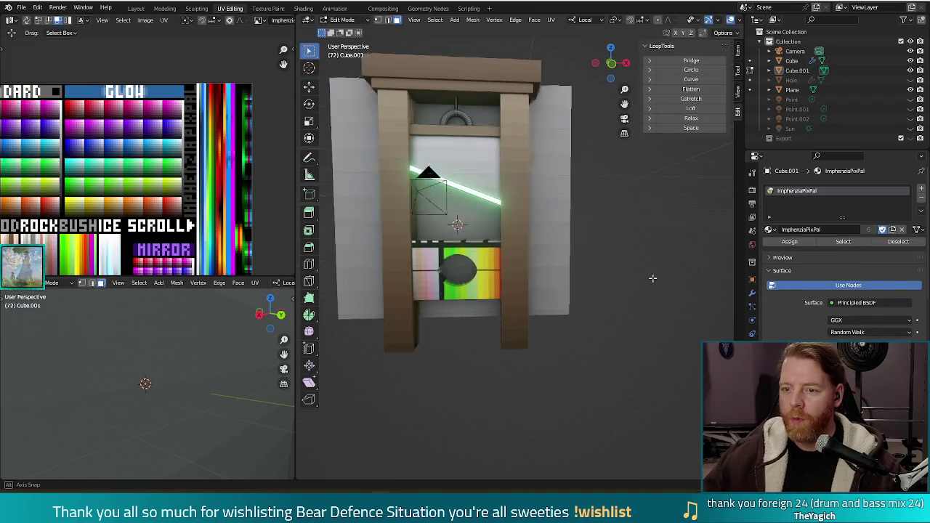
middle_click_drag(601, 327, 649, 287)
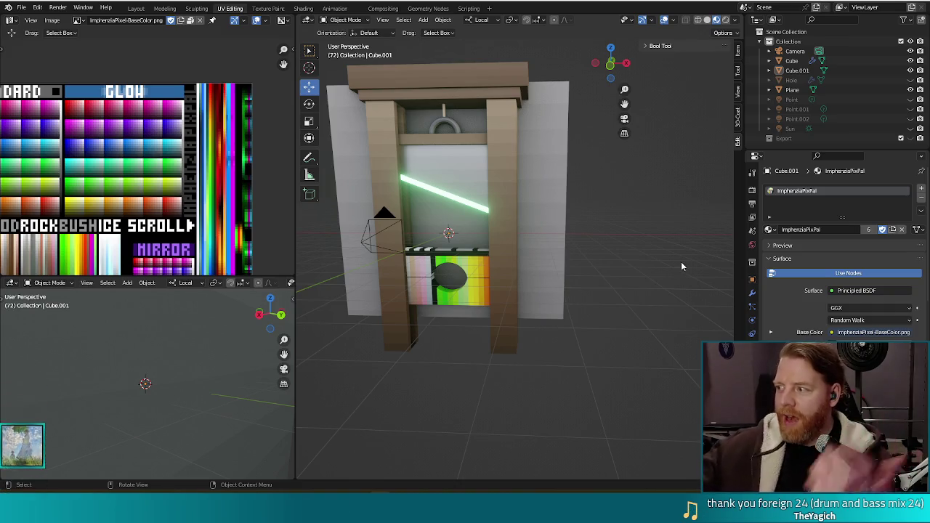
left_click(480, 257)
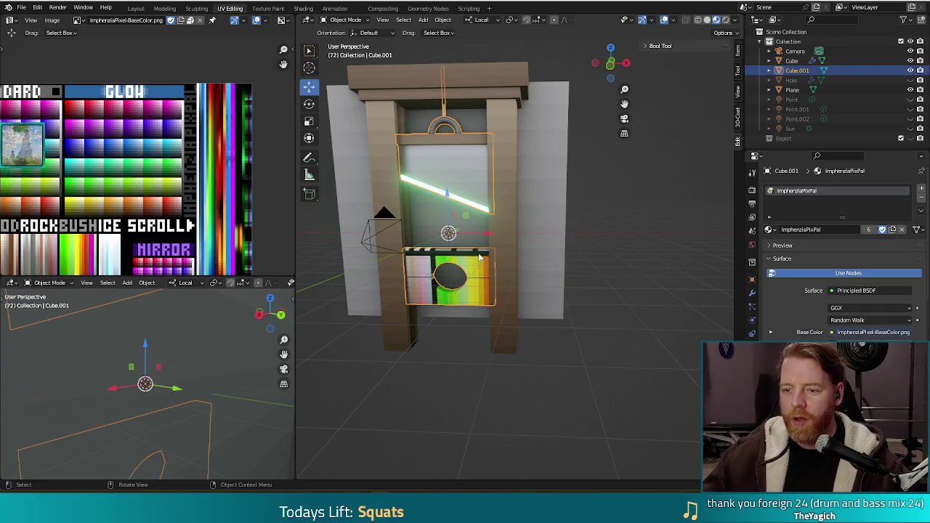
key("Tab")
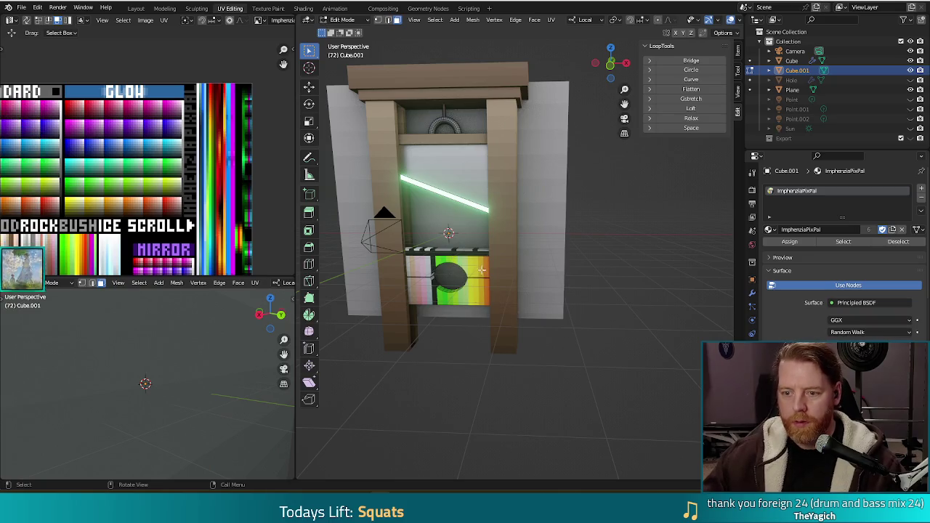
key("l")
middle_click_drag(644, 347, 662, 316, "shift")
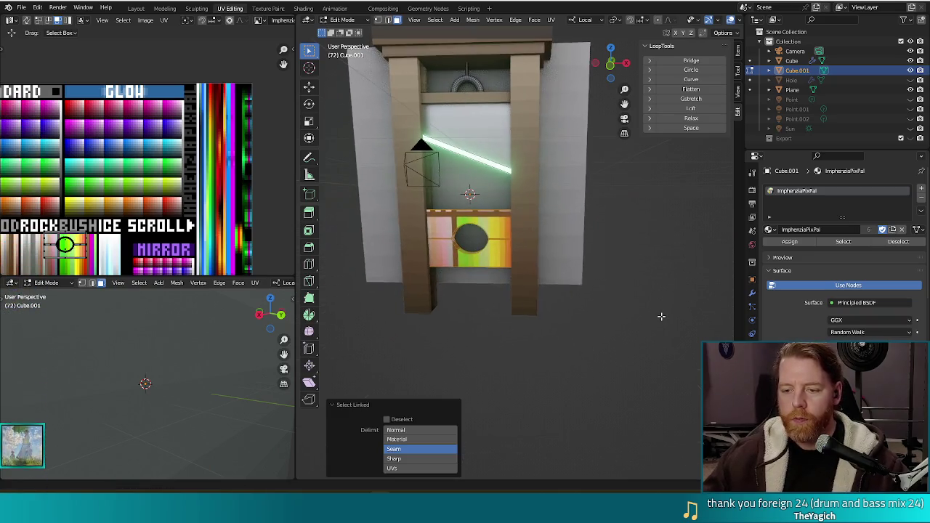
key("KP_1")
key("u")
left_click(623, 307)
Shrink the board's UV island and move it onto a wood colour, back in object mode
middle_click_drag(134, 237, 152, 178)
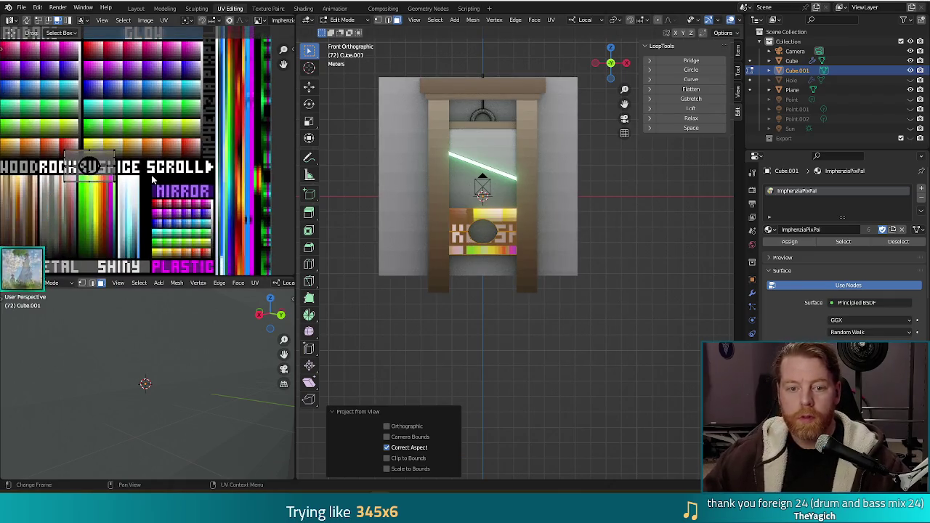
key("s")
left_click(170, 172)
scroll(169, 172, "up", 1)
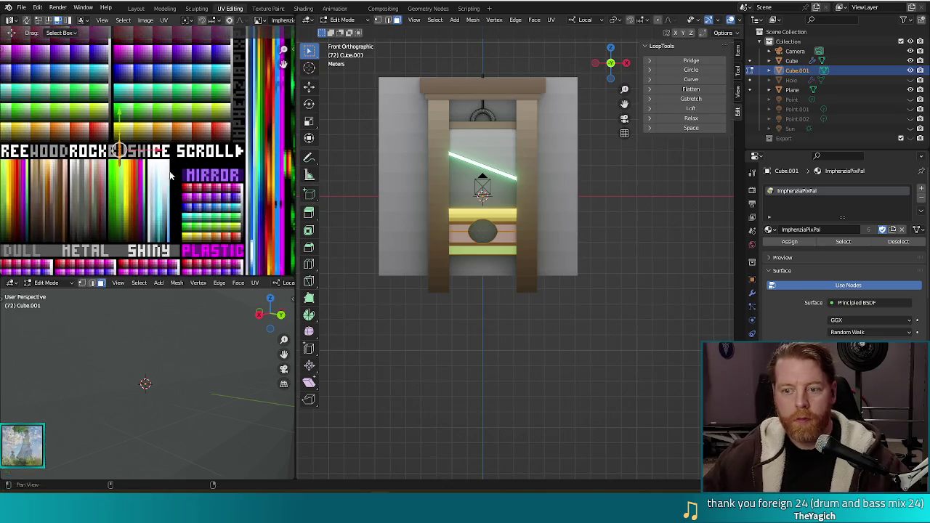
middle_click_drag(169, 172, 225, 144)
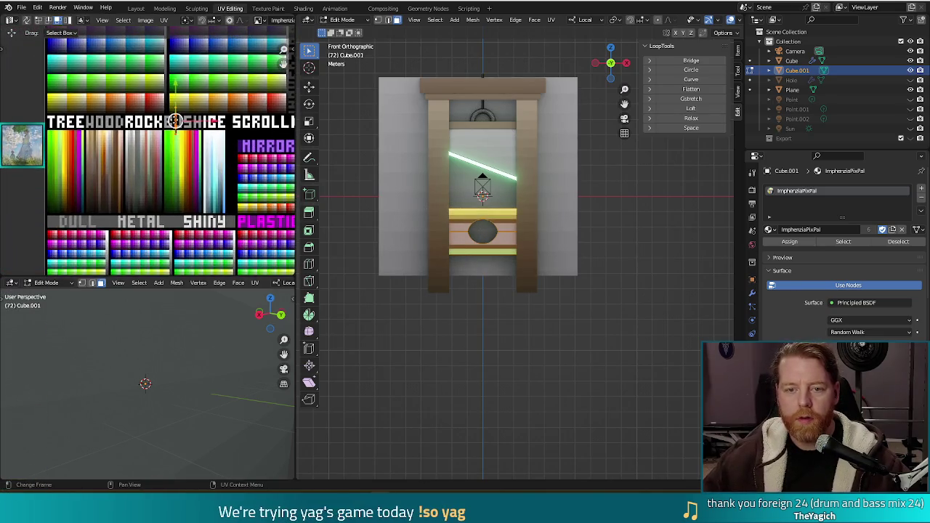
key("g")
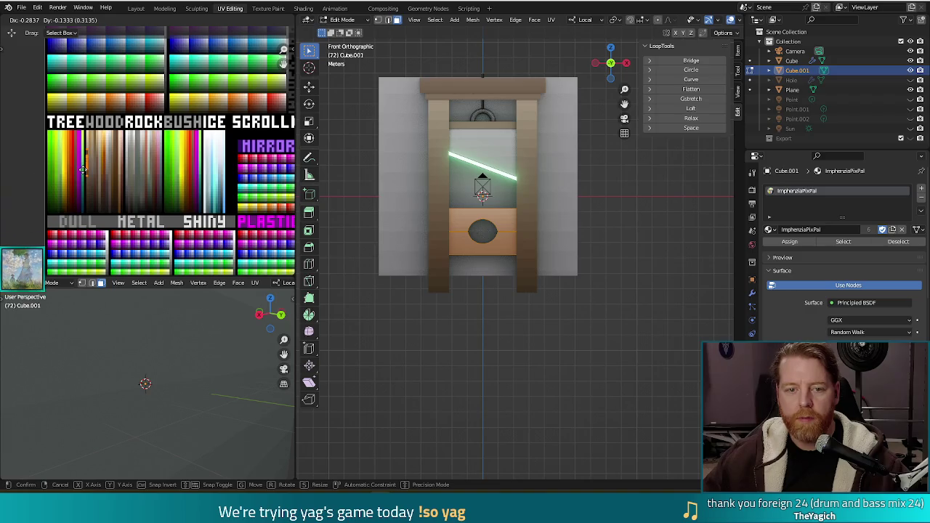
left_click(82, 169)
key("Tab")
mouse_move(590, 362)
middle_mouse_down()
mouse_move(633, 259)
mouse_move(609, 226)
mouse_move(620, 226)
middle_mouse_up()
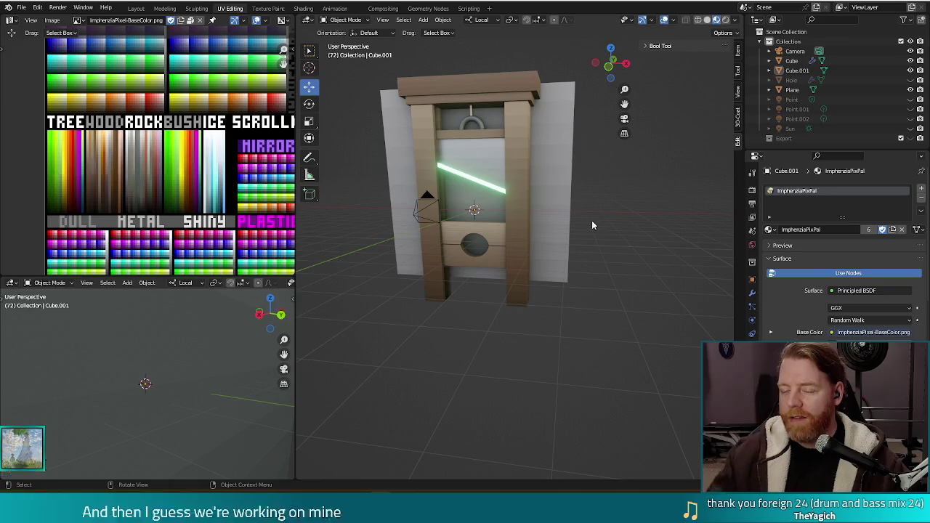
Move the backdrop plane's UVs onto a colour in the GLOW palette
middle_click_drag(594, 241, 630, 245)
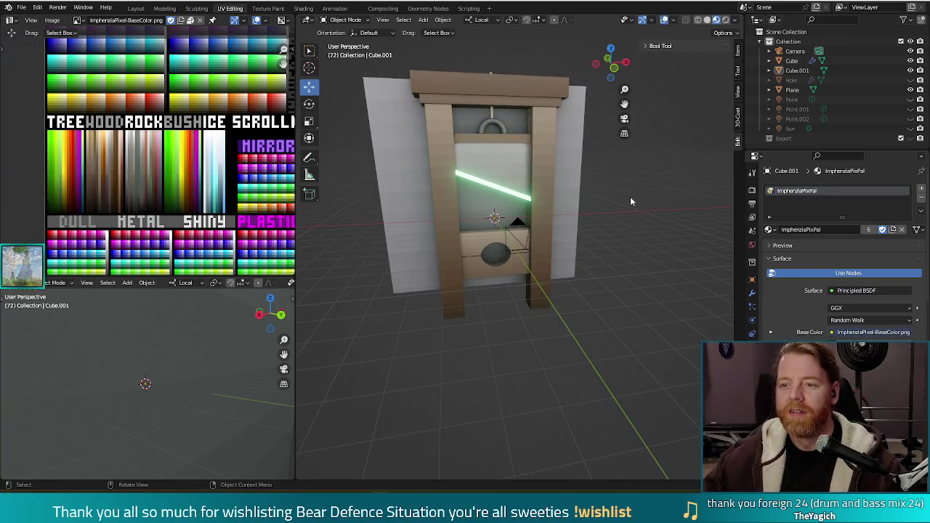
scroll(630, 198, "down", 4)
scroll(624, 249, "up", 4)
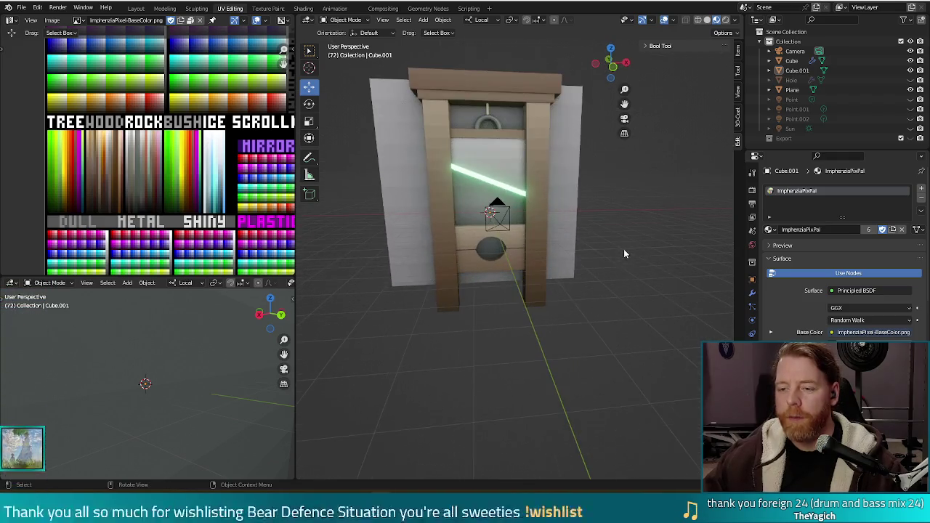
left_click(562, 161)
key("Tab")
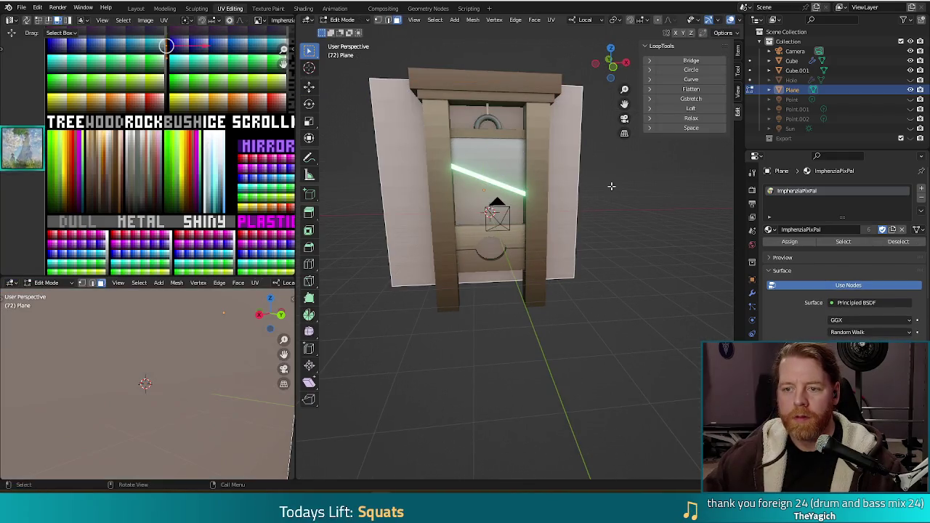
scroll(224, 142, "down", 2)
middle_click_drag(224, 141, 150, 117)
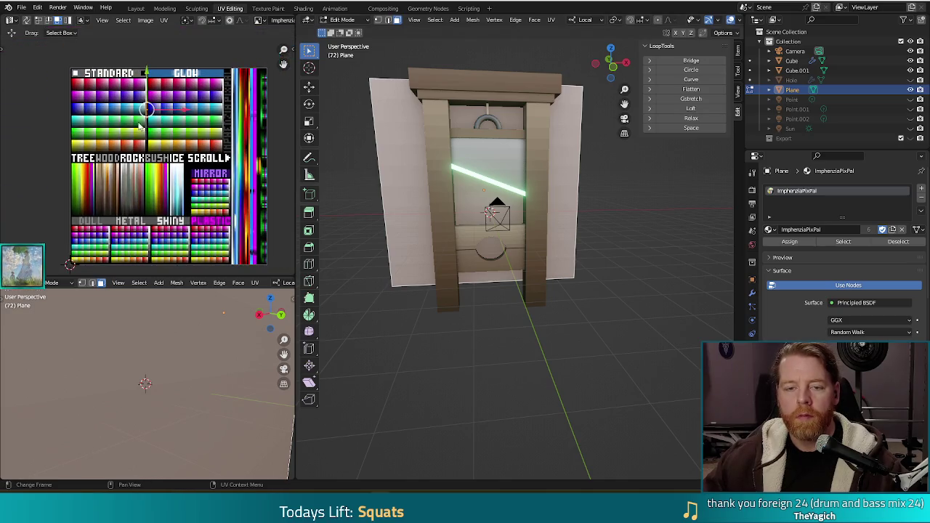
left_click_drag(148, 109, 158, 98)
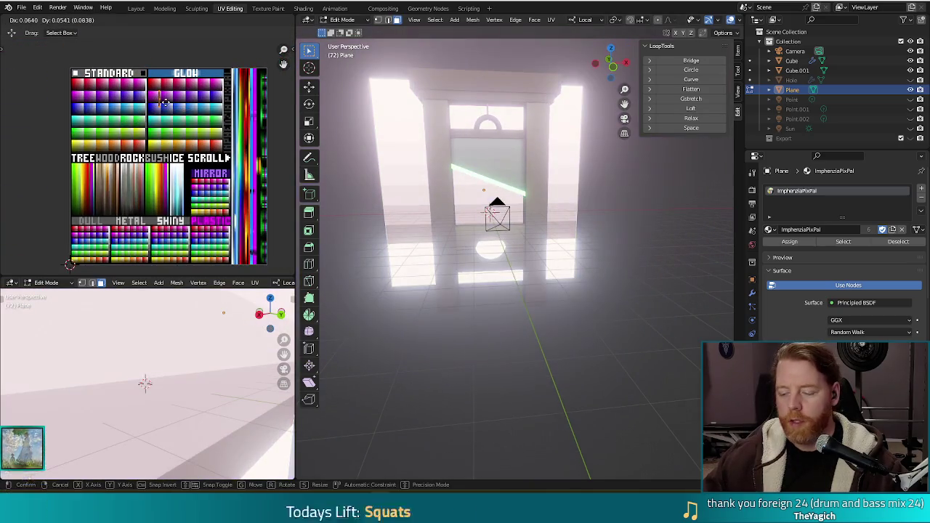
Check the glowing backdrop in an F12 test render, then return to object mode
key("F12")
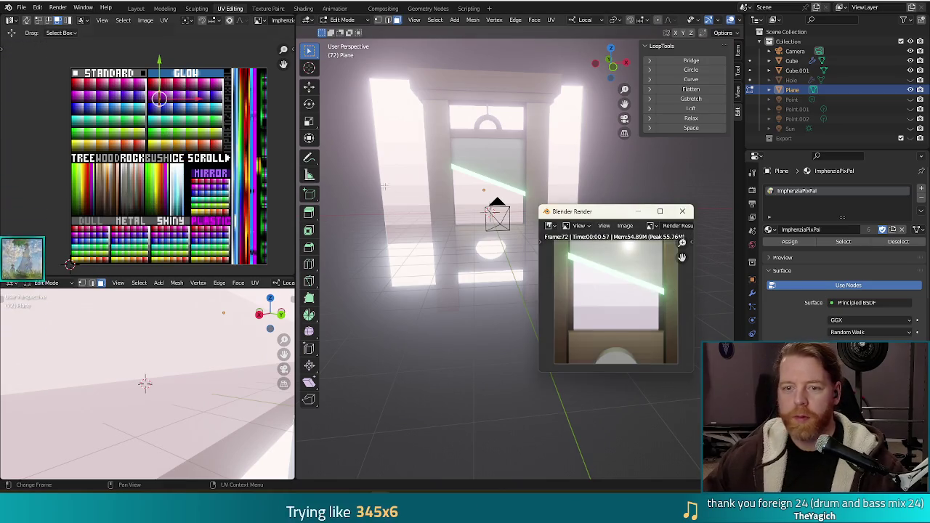
left_click(682, 212)
middle_click_drag(451, 233, 344, 239)
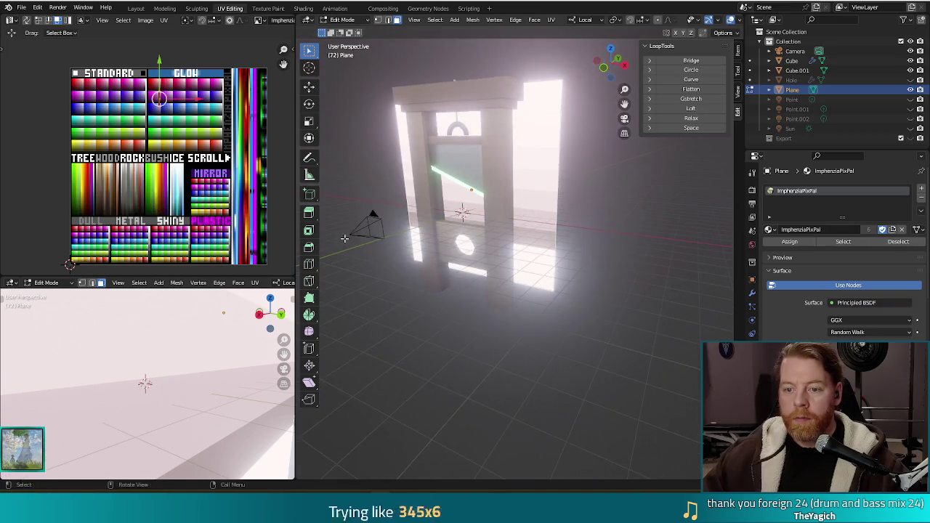
key("Tab")
left_click(497, 173)
Scale the guillotine to 0.636 and compare the framing in two test renders
key("s")
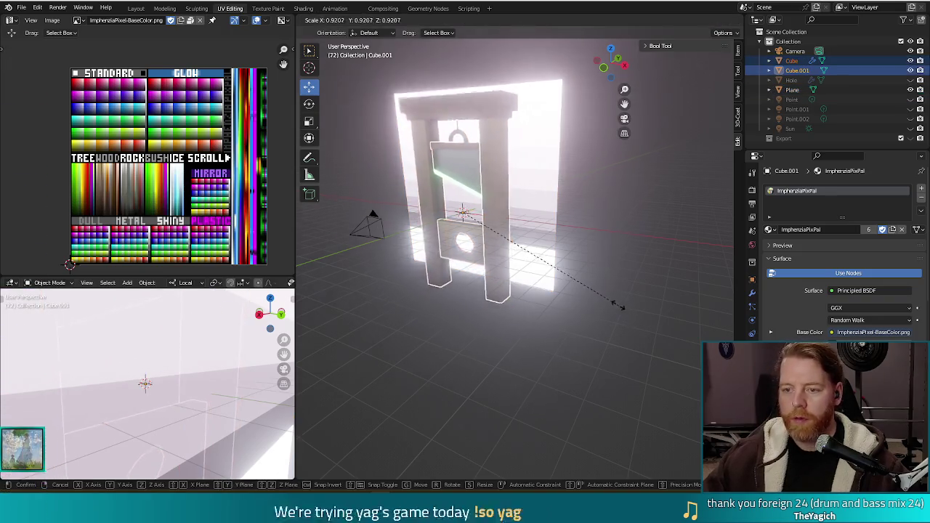
left_click(576, 270)
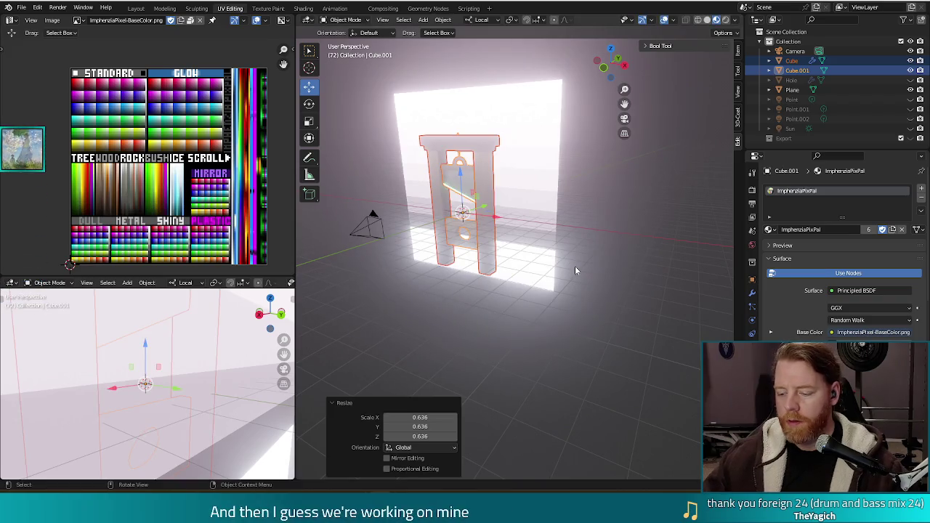
key("F12")
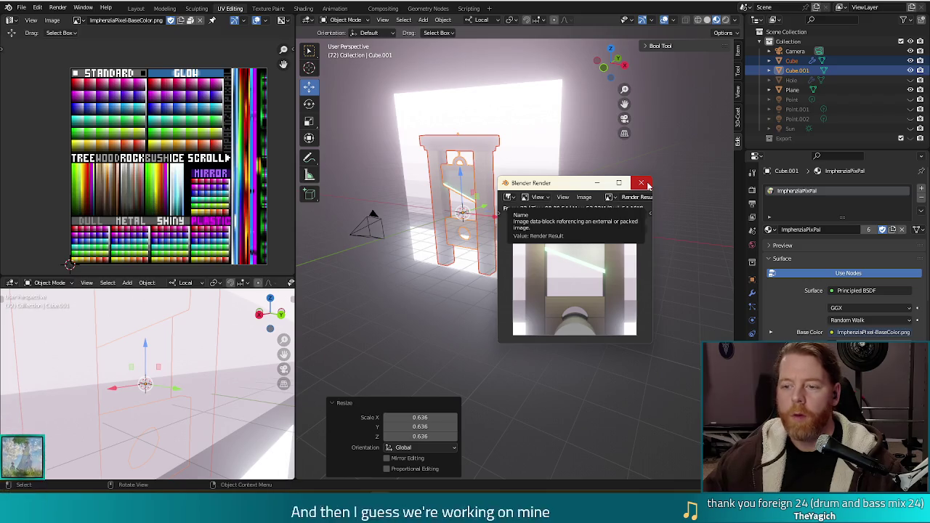
left_click(646, 184)
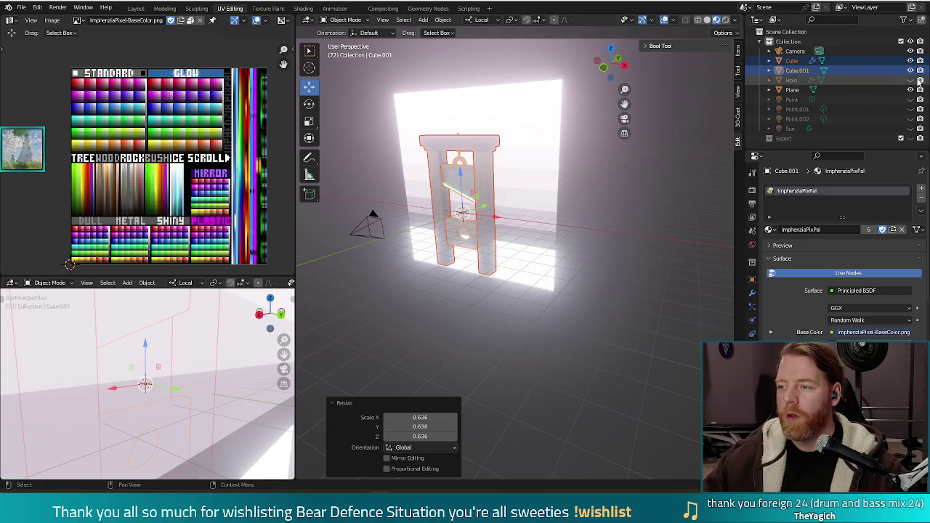
key("F12")
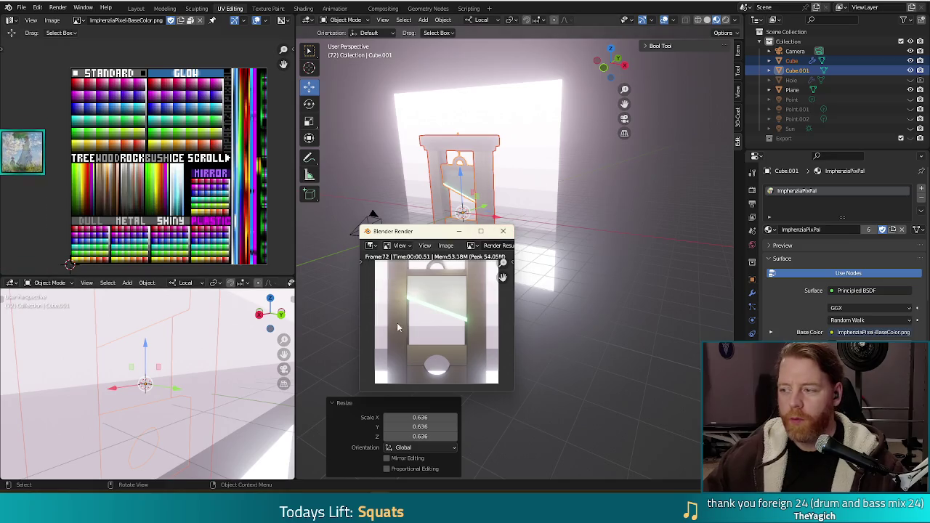
left_click(503, 231)
Rescale the guillotine by 0.75, render a test image, and select the camera
type("s.75")
key("Return")
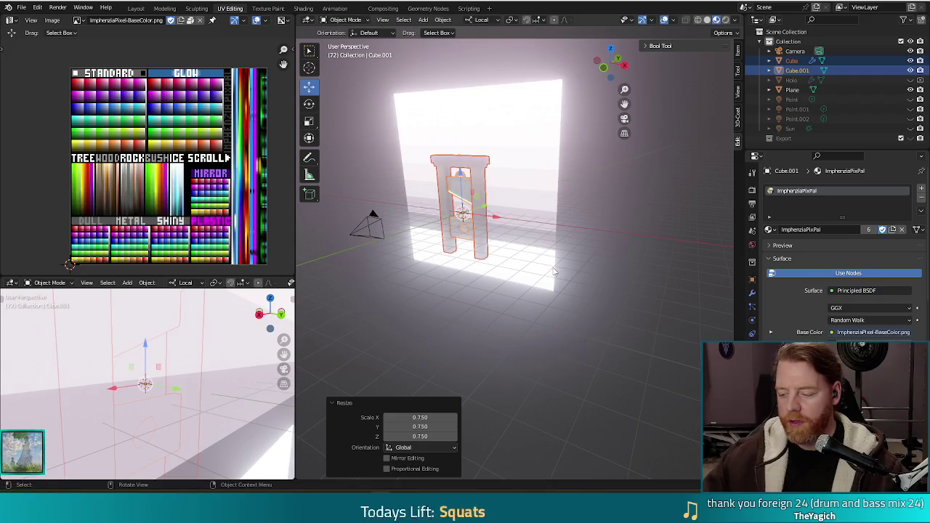
key("F12")
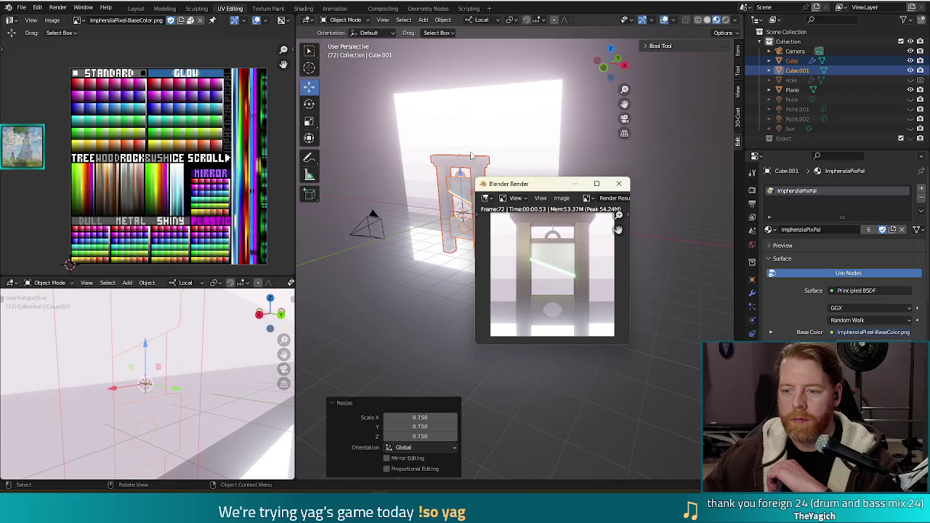
left_click(619, 183)
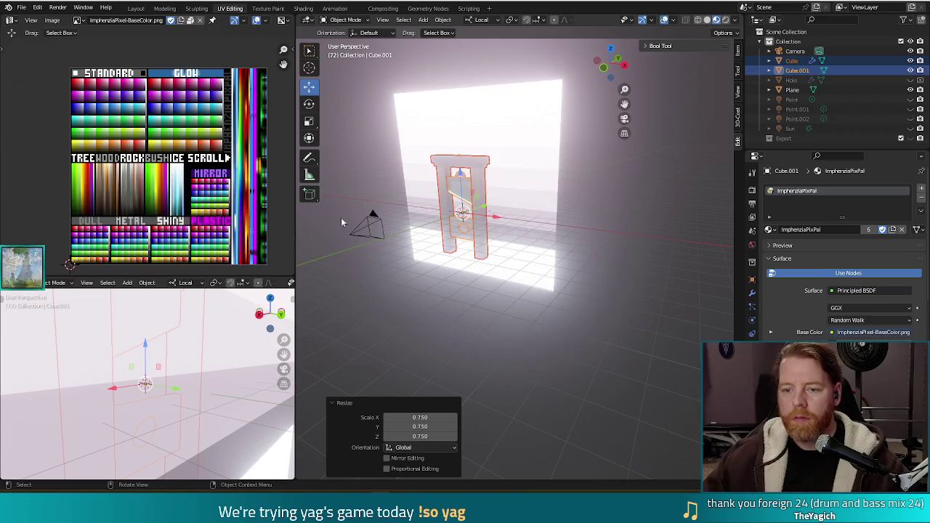
left_click(368, 229)
middle_click_drag(458, 300, 432, 270)
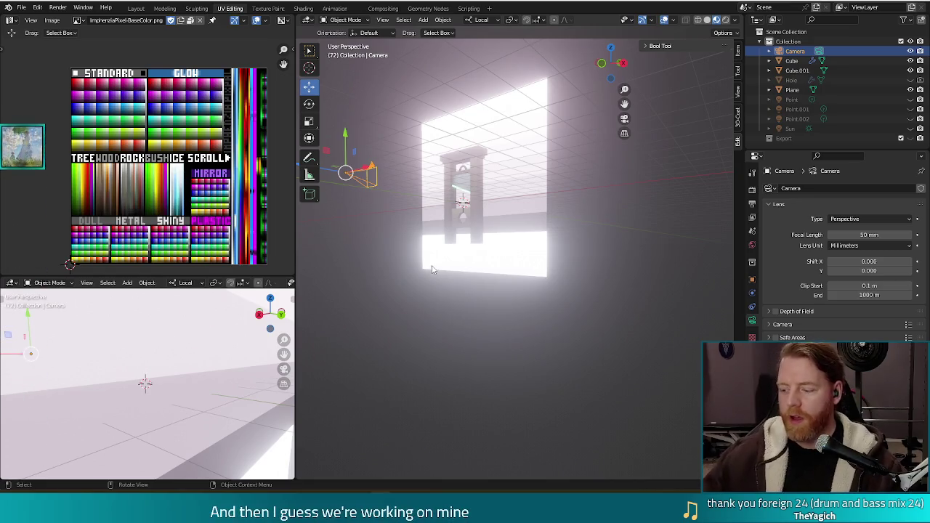
From the right side view, tilt the camera to -21.7°, reposition it, and test-render
key("KP_3")
key("r")
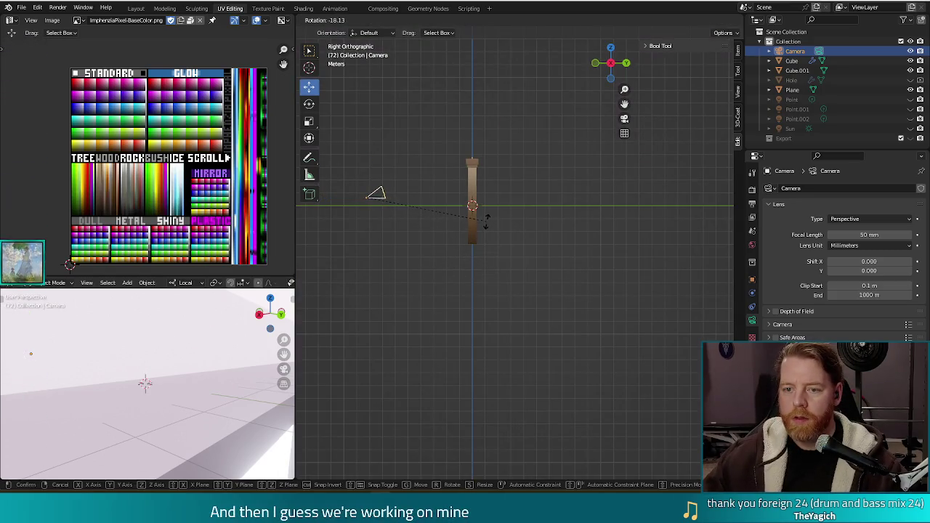
left_click(465, 215)
key("g")
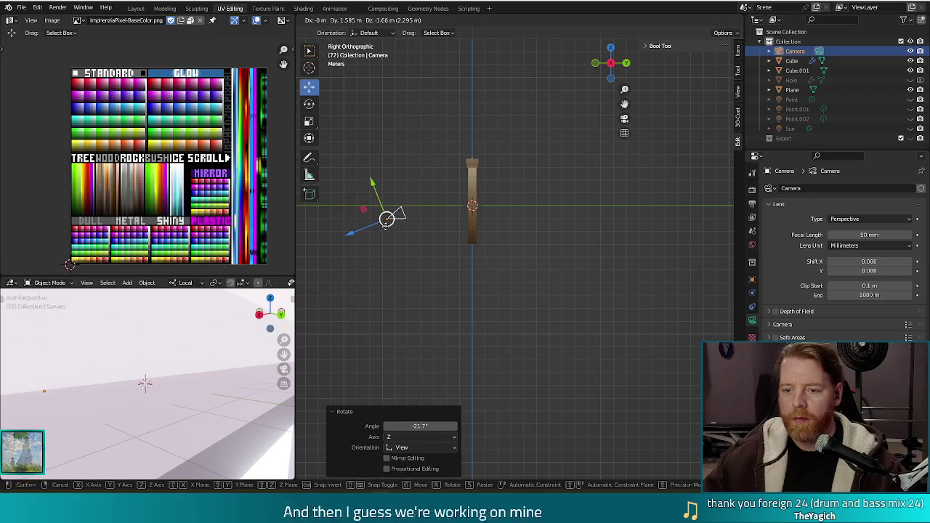
left_click(385, 218)
key("F12")
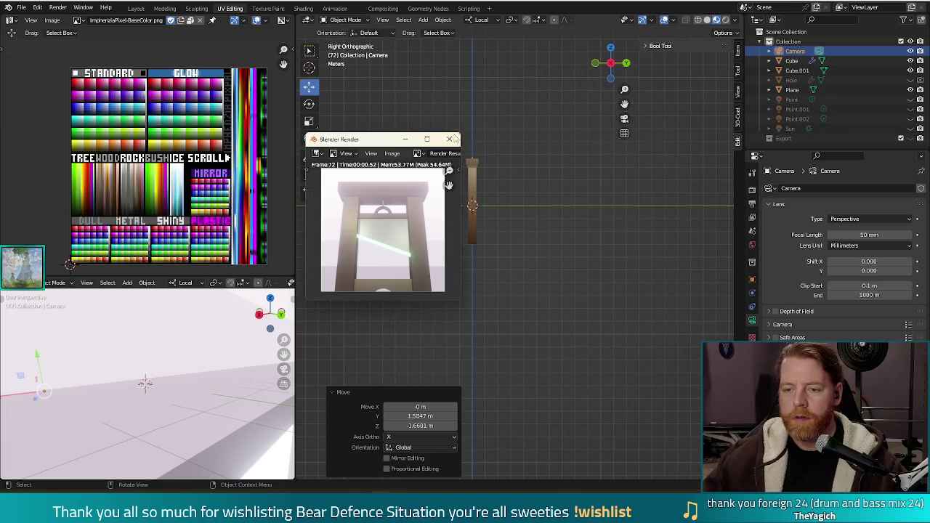
left_click(450, 139)
Switch to the top view and render a test image of the scene
key("KP_1")
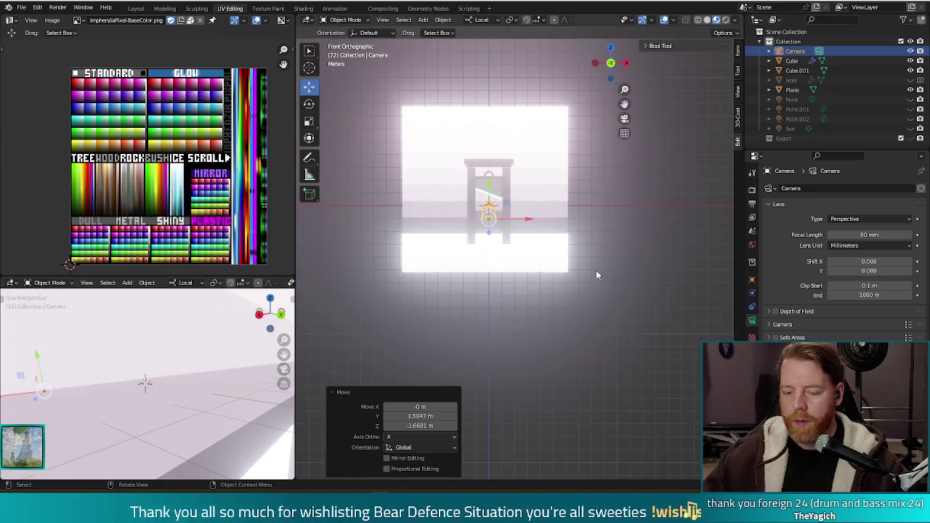
key("KP_7")
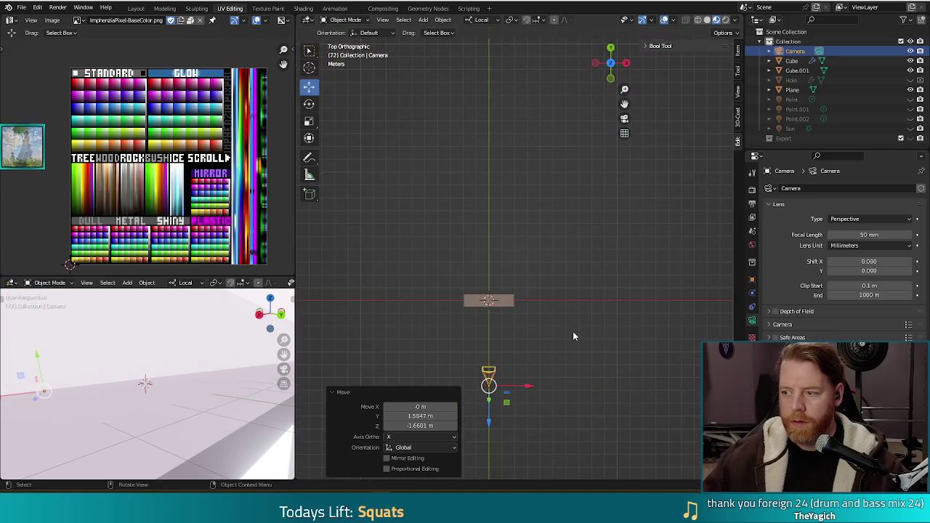
key("F12")
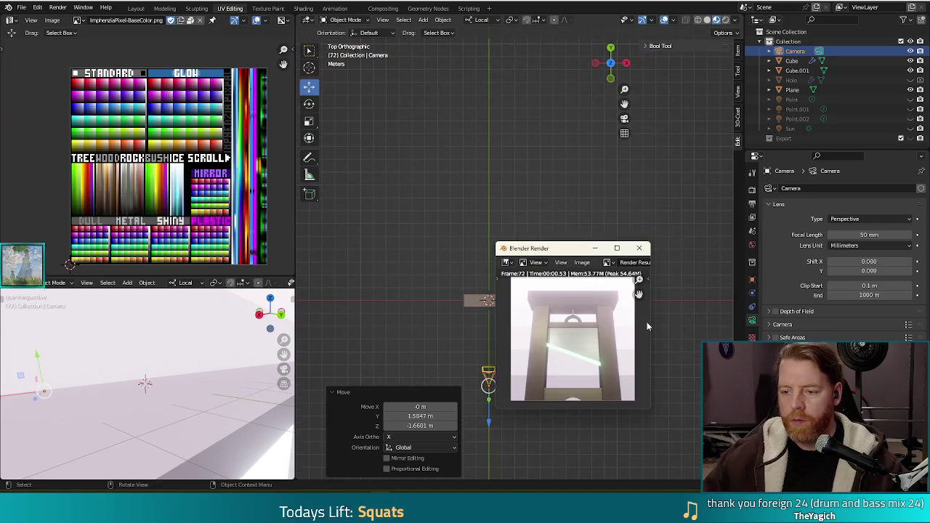
left_click(639, 248)
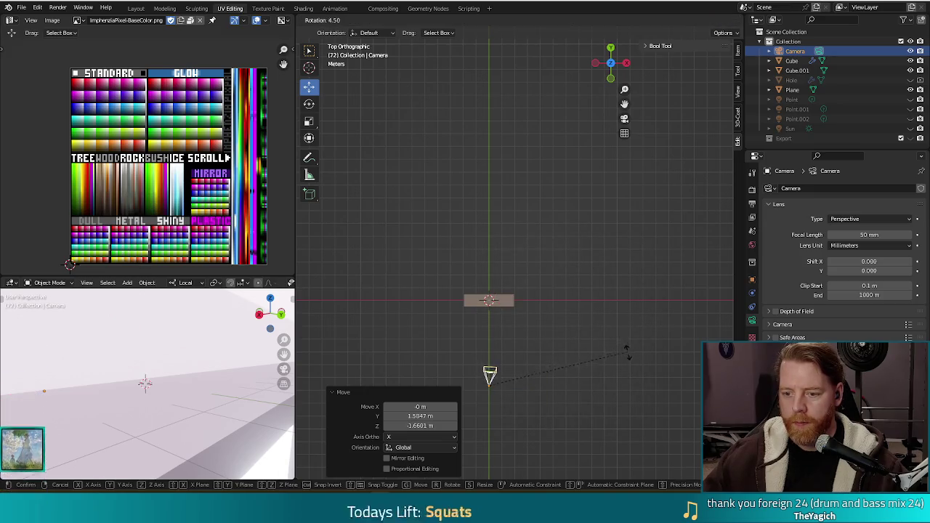
Rotate the camera about 11° on Z, shift it slightly left, and test-render
key("r")
left_click(631, 372)
key("g")
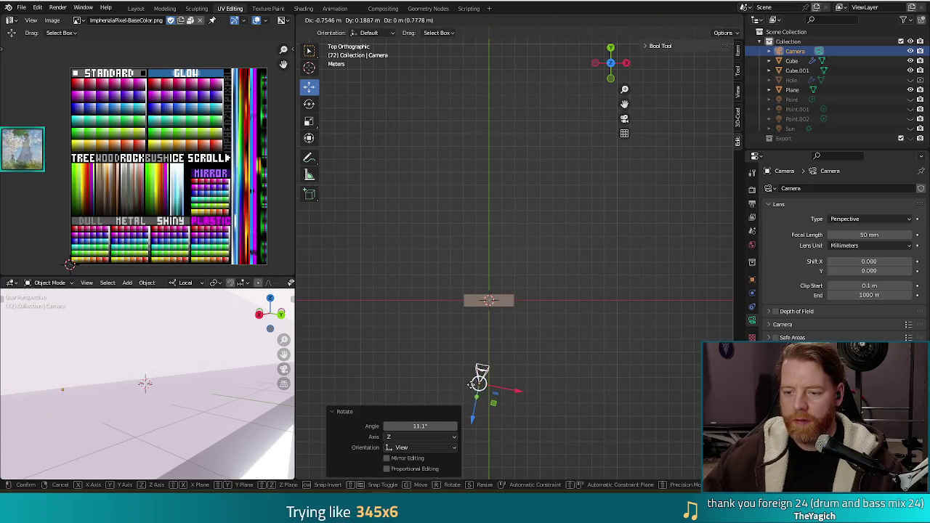
left_click(473, 390)
key("F12")
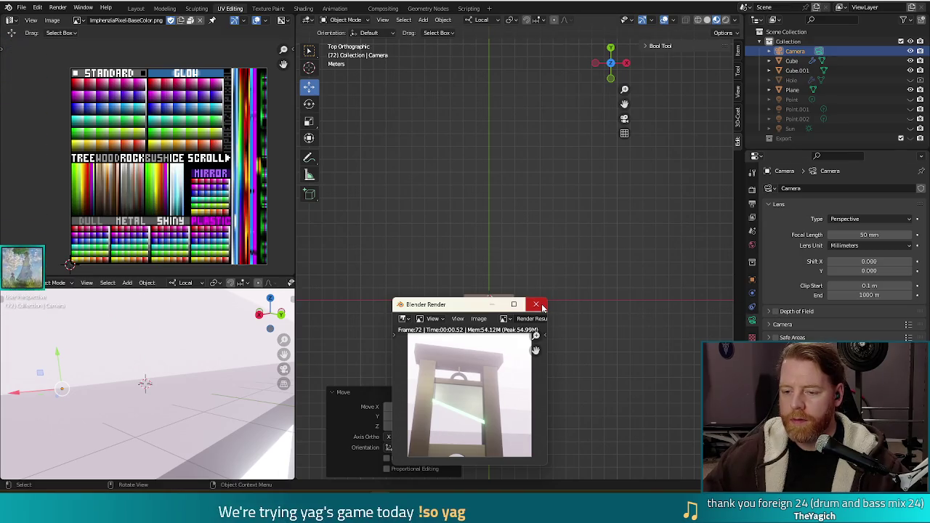
left_click_drag(458, 309, 456, 162)
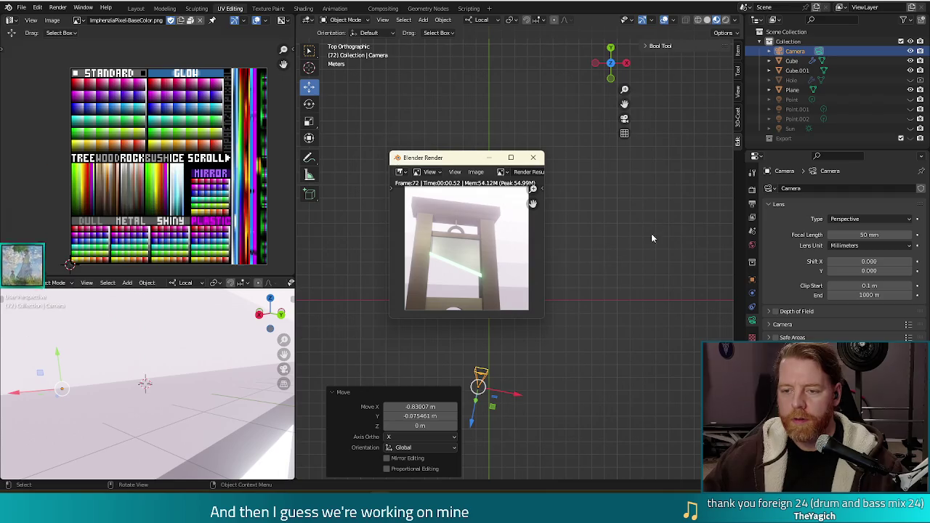
left_click(535, 158)
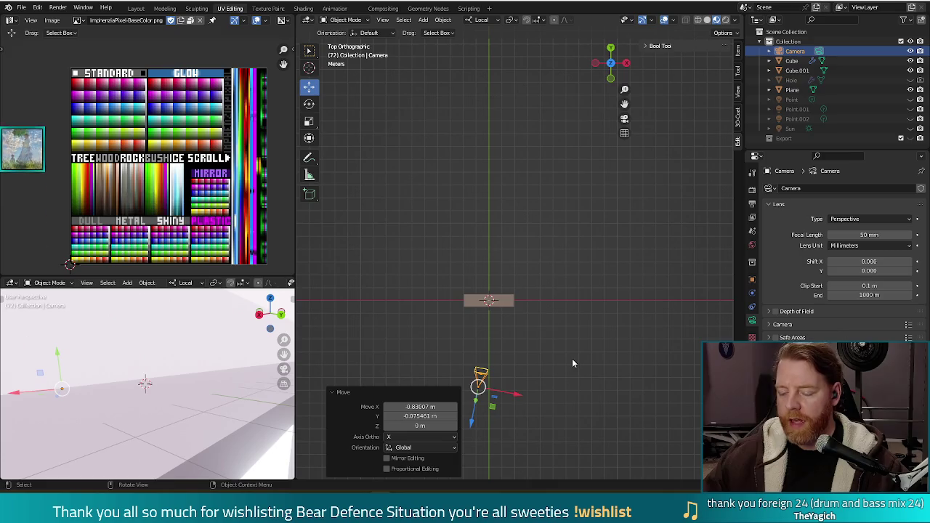
Render once more, orbit to a perspective angle, and select the Cube part
key("F12")
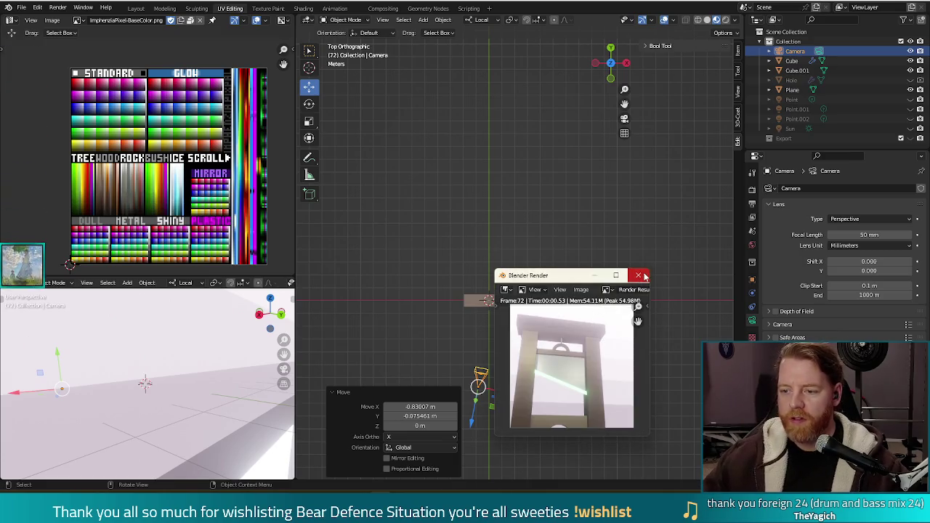
left_click(644, 277)
middle_click_drag(568, 362, 498, 197)
left_click(479, 208)
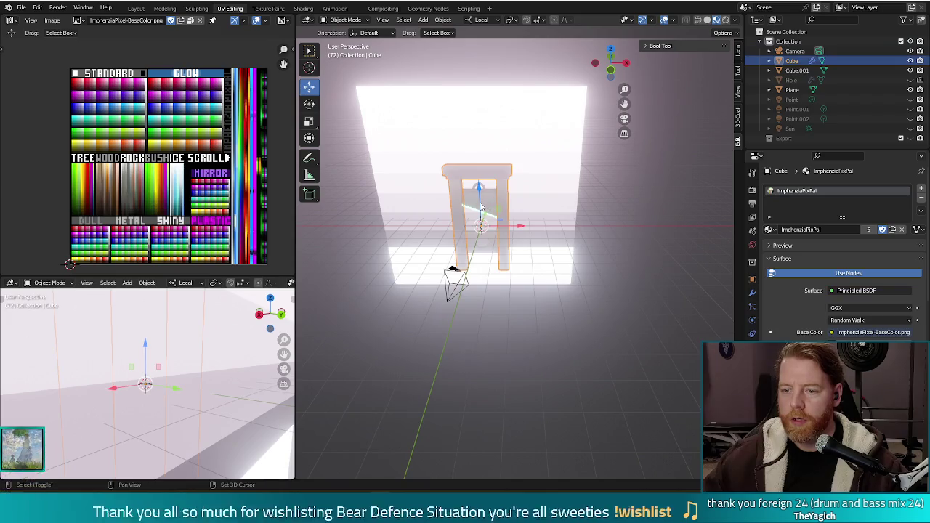
In front view, move Cube.001 up and right by X 0.382 m and Z 0.291 m
left_click(480, 208)
key("KP_1")
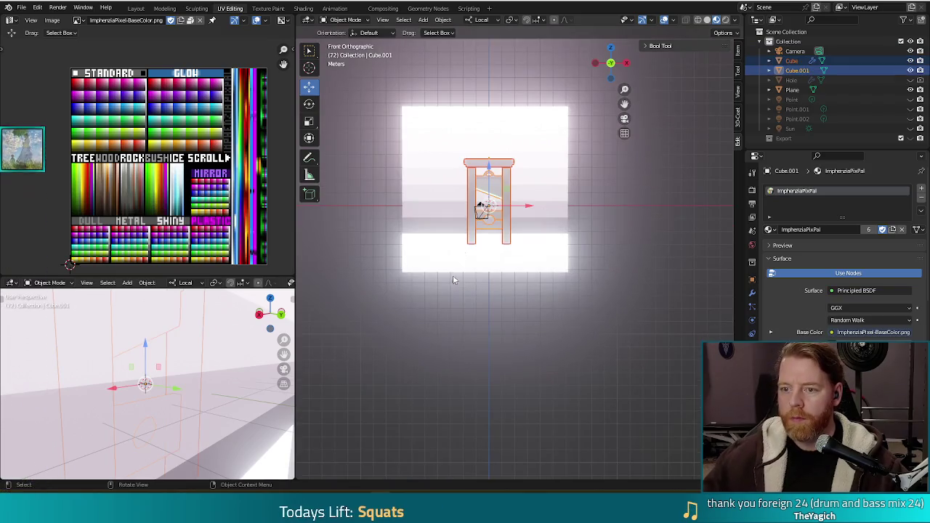
scroll(543, 222, "up", 1)
scroll(568, 181, "up", 1)
middle_click_drag(568, 181, 506, 211, "shift")
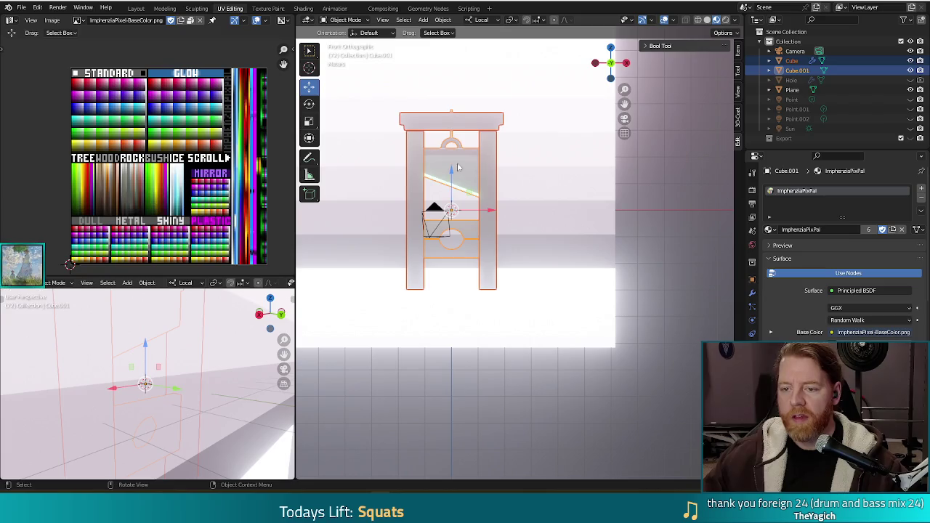
left_click_drag(460, 215, 473, 198)
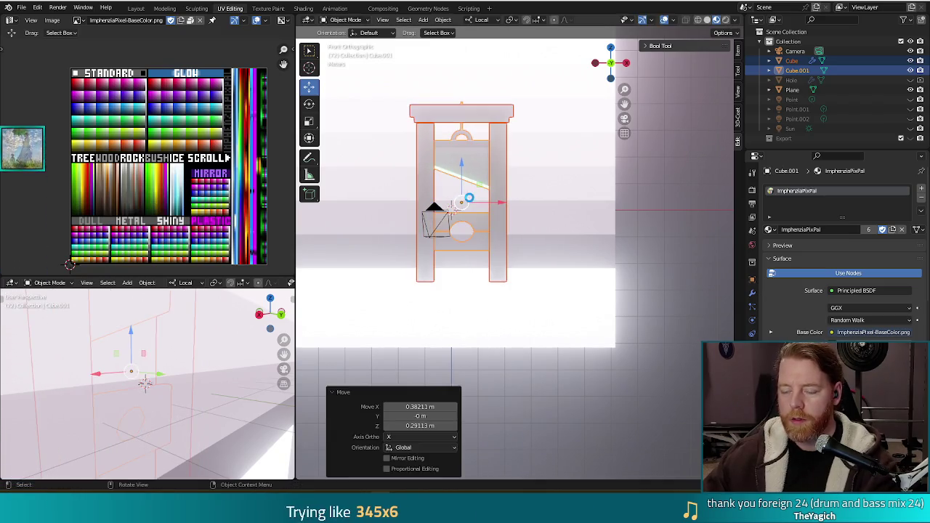
Test-render the moved guillotine, then select the backdrop plane and enter Edit Mode
key("F12")
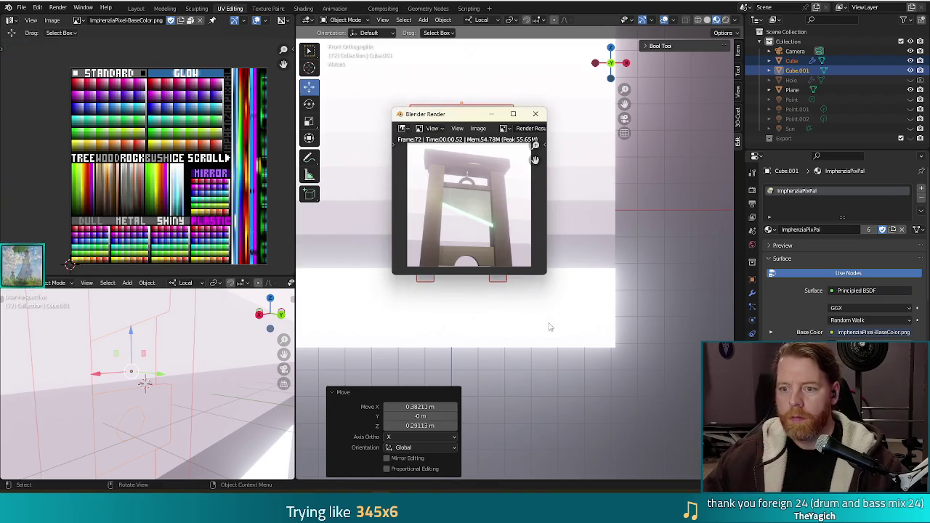
left_click(536, 114)
left_click(442, 208)
key("Tab")
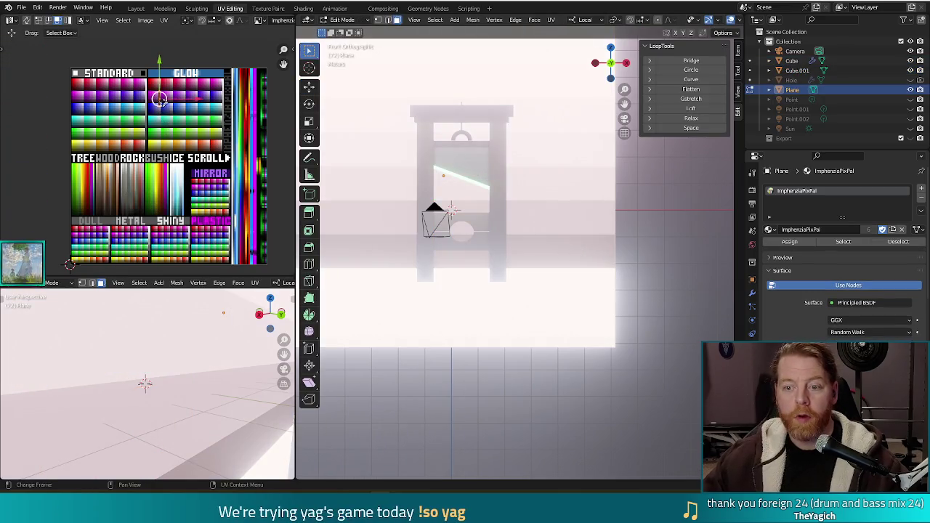
Shift the backdrop plane's UVs across the palette twice, test-rendering each colour
key("g")
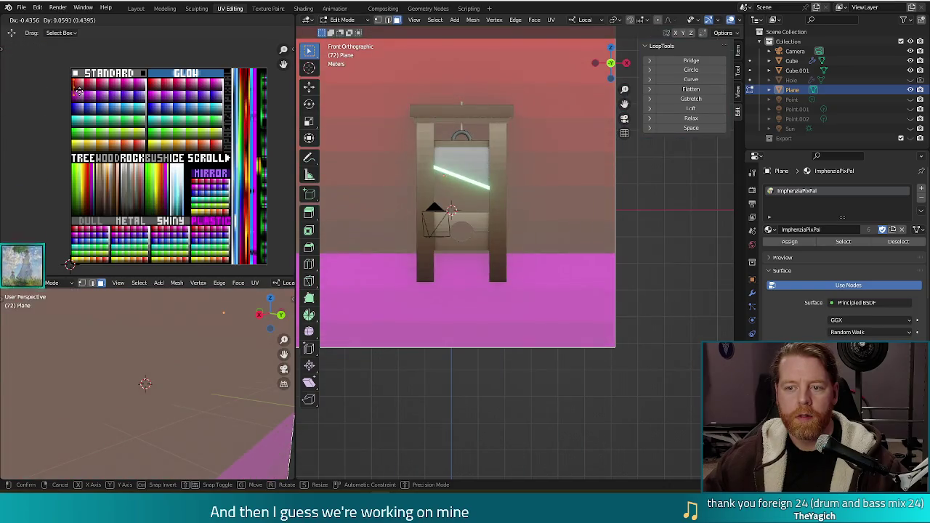
left_click(77, 88)
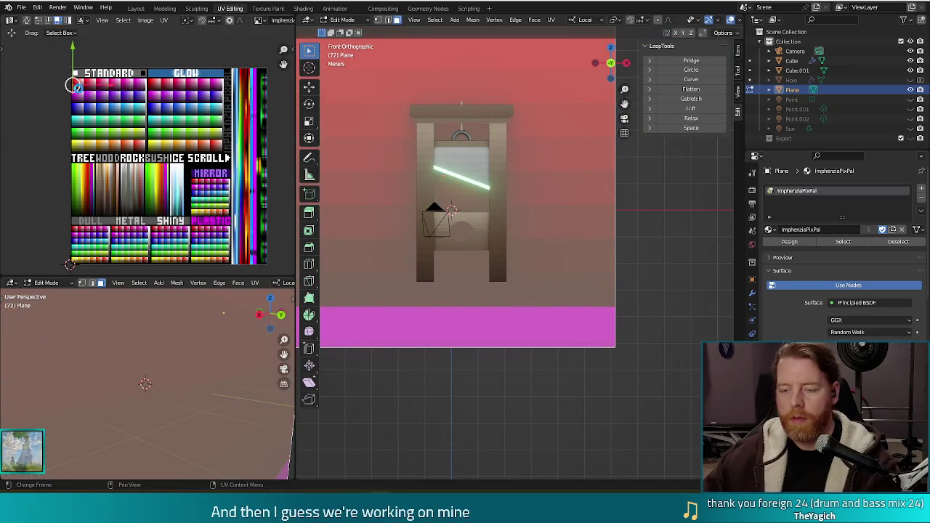
key("F12")
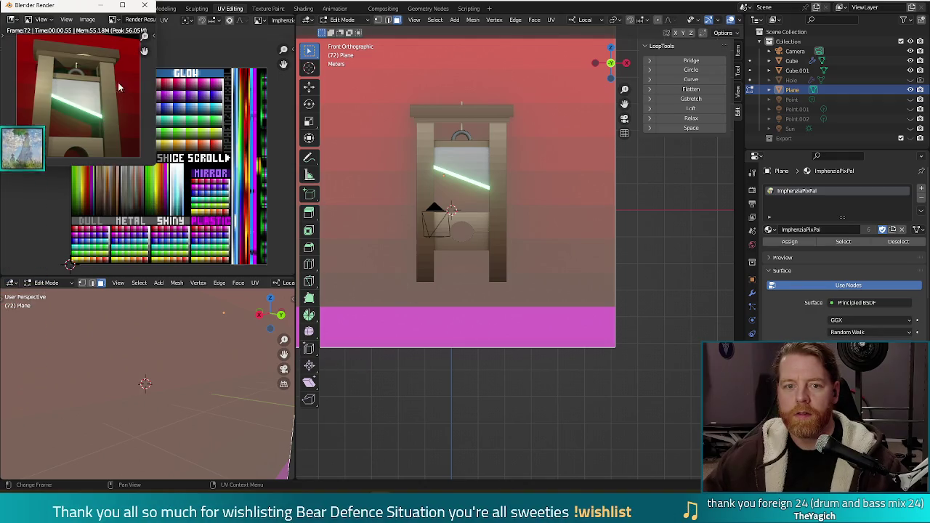
left_click_drag(68, 6, 405, 76)
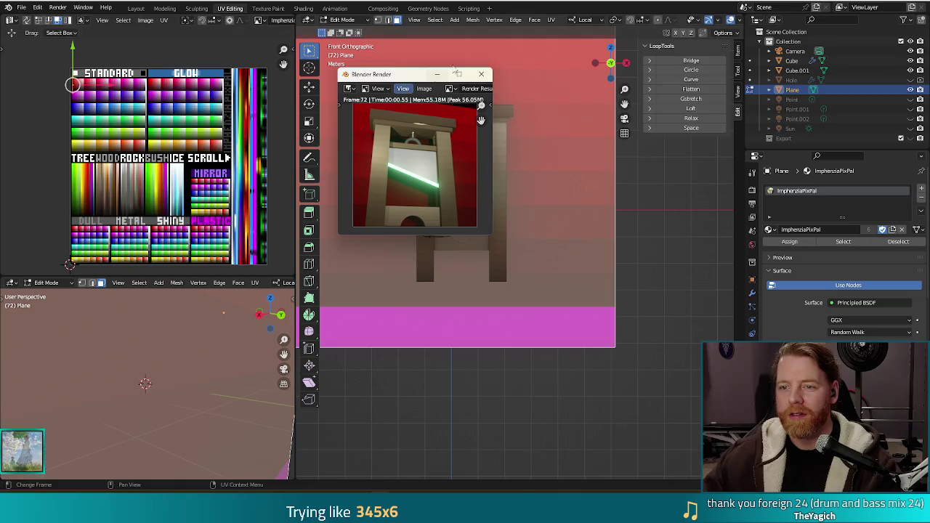
left_click(437, 73)
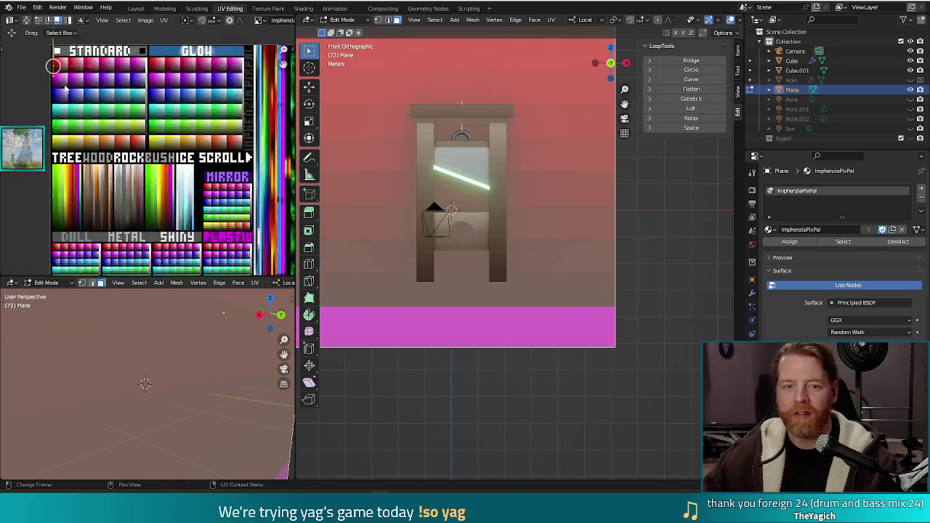
scroll(71, 85, "up", 4)
scroll(87, 91, "down", 1)
key("g")
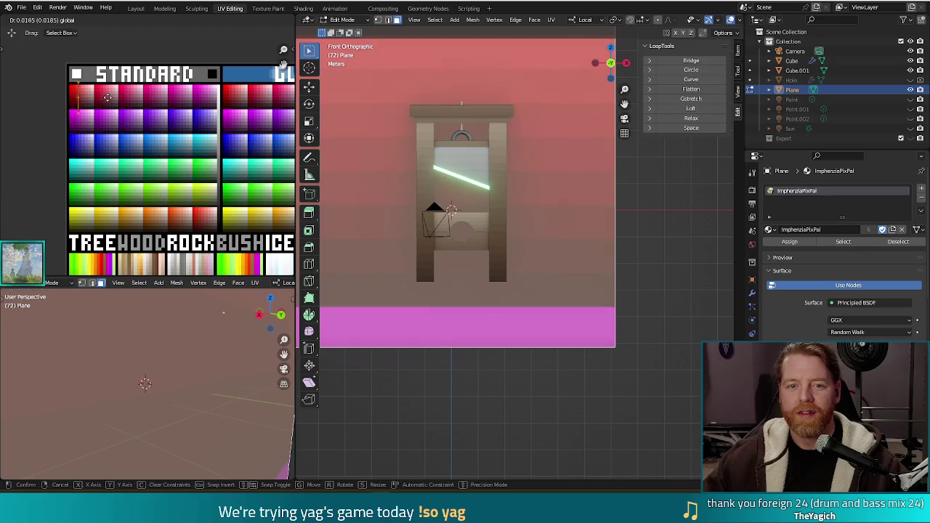
left_click(107, 96)
key("F12")
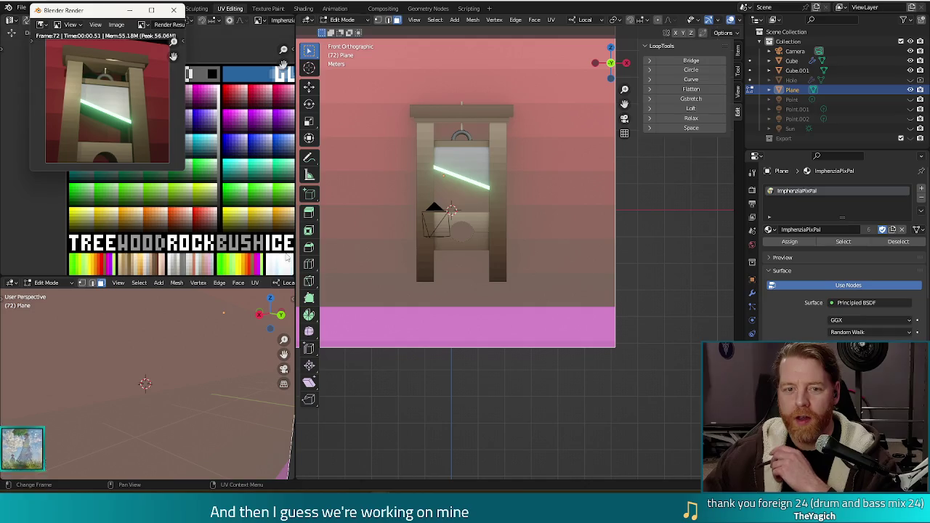
left_click(173, 9)
Scale the plane's UVs down and move them onto a new colour, test-rendering each change
key("s")
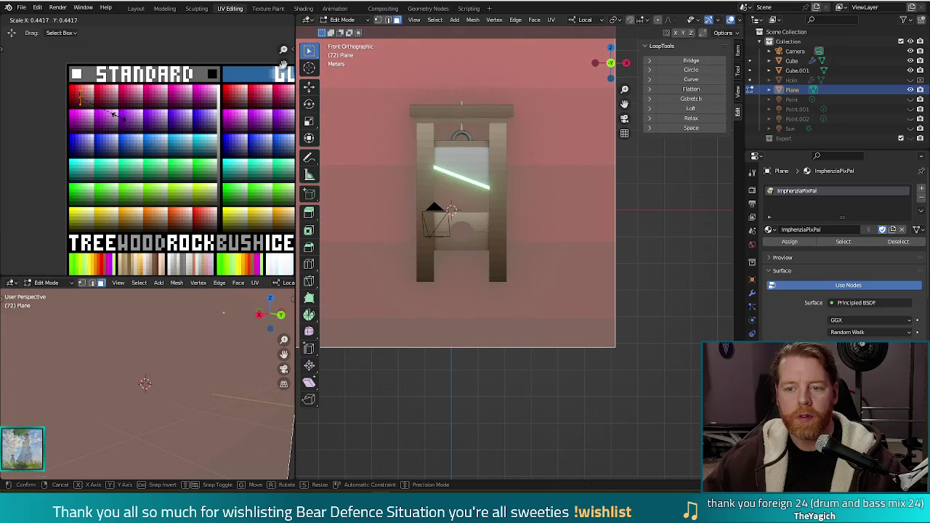
left_click(123, 118)
key("F12")
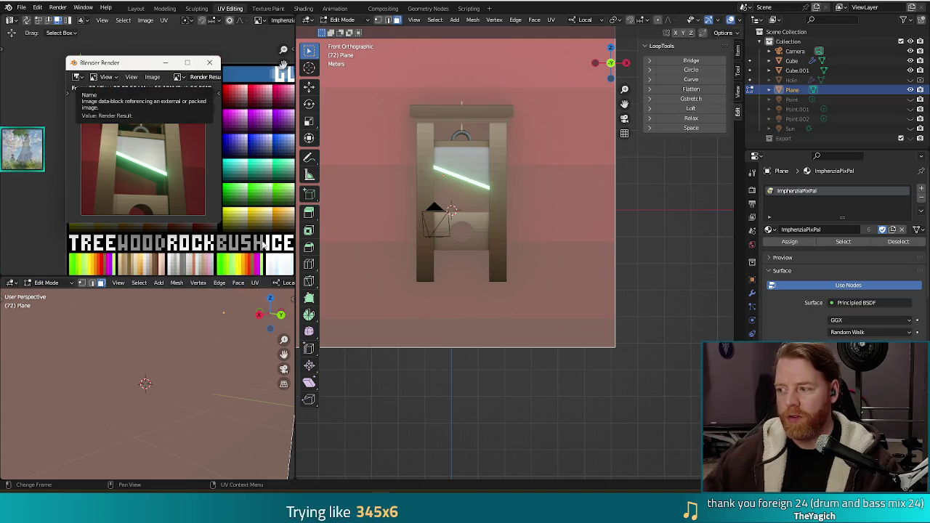
left_click(211, 64)
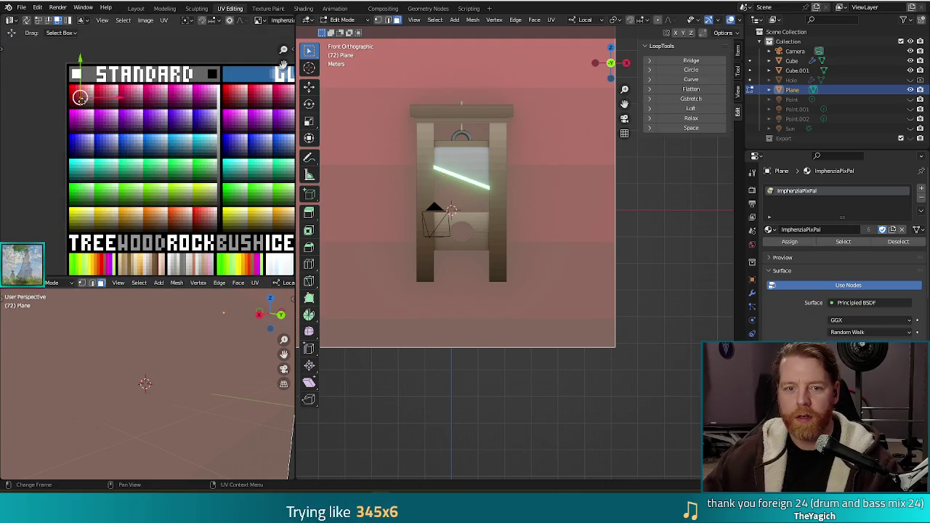
key("g")
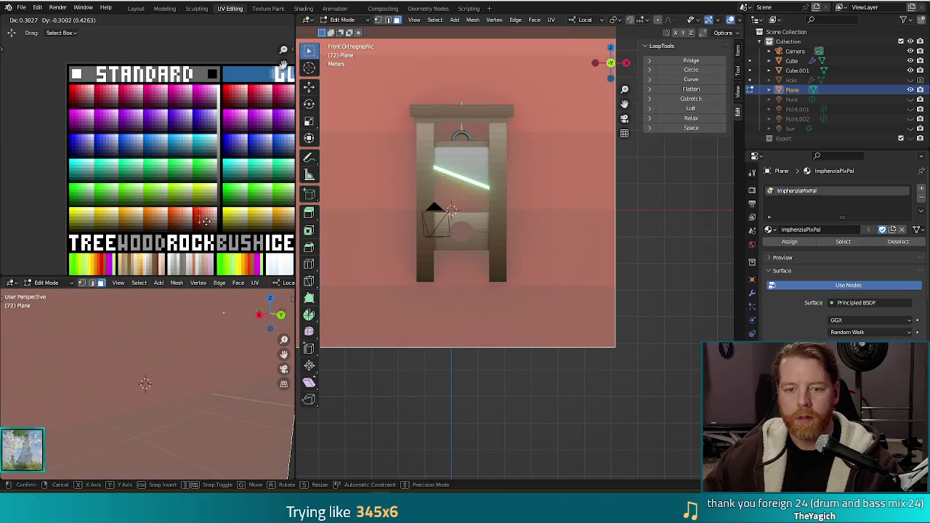
left_click(202, 216)
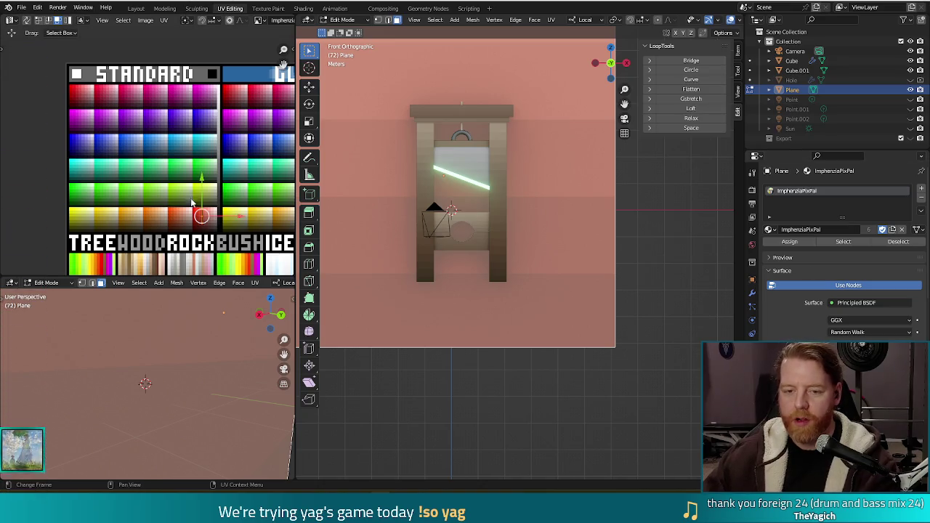
key("F12")
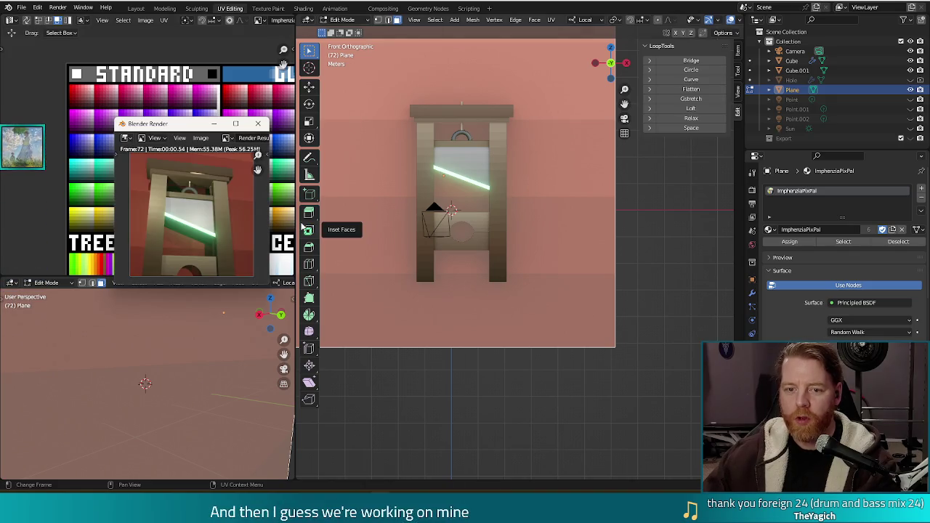
left_click(258, 124)
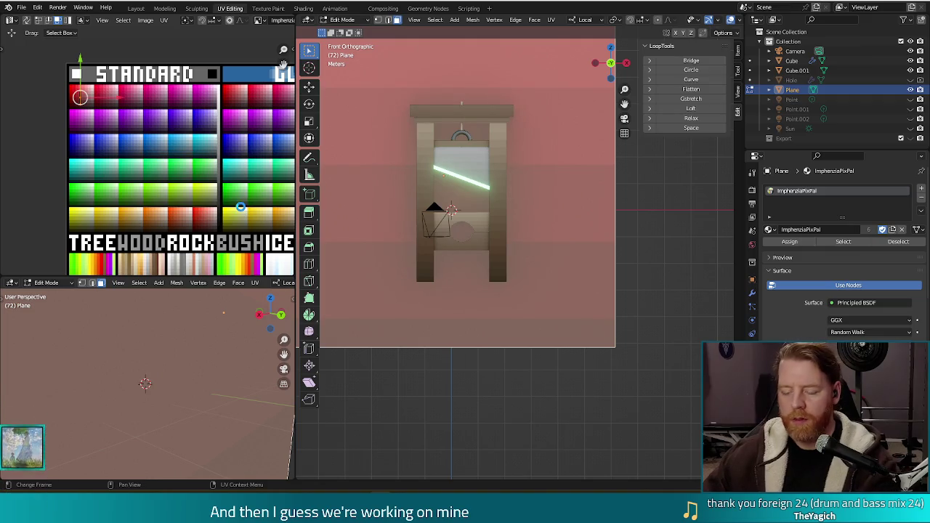
Re-render frame 72, cancelling a stray UV grab, and place the preview beside the model view
key("F12")
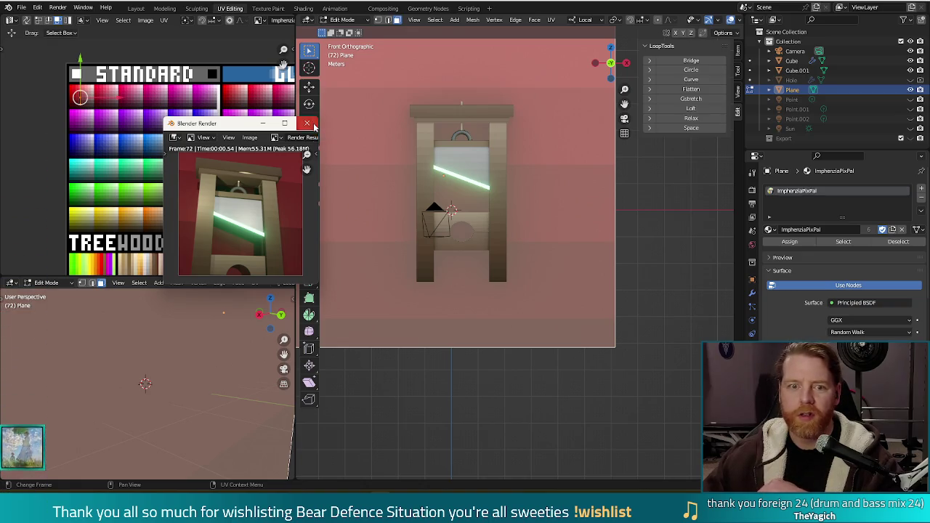
left_click(314, 127)
key("g")
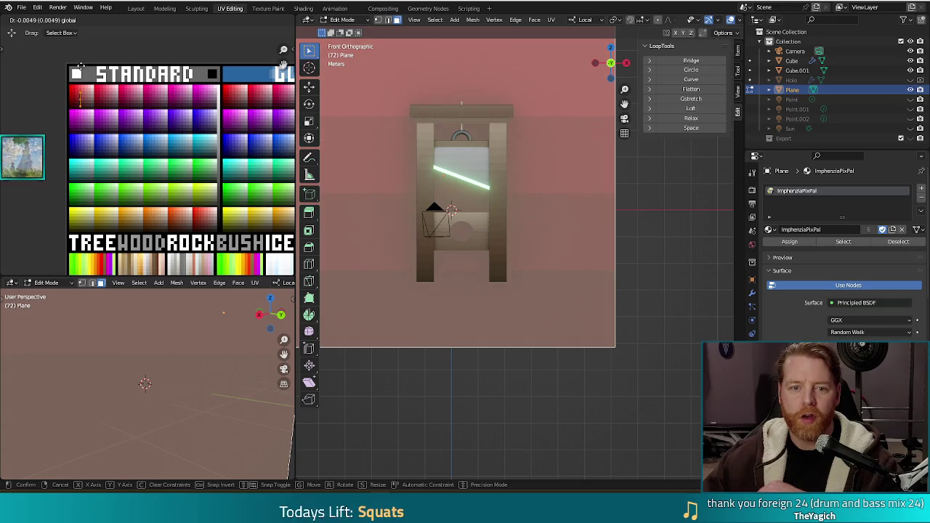
key("Escape")
key("F12")
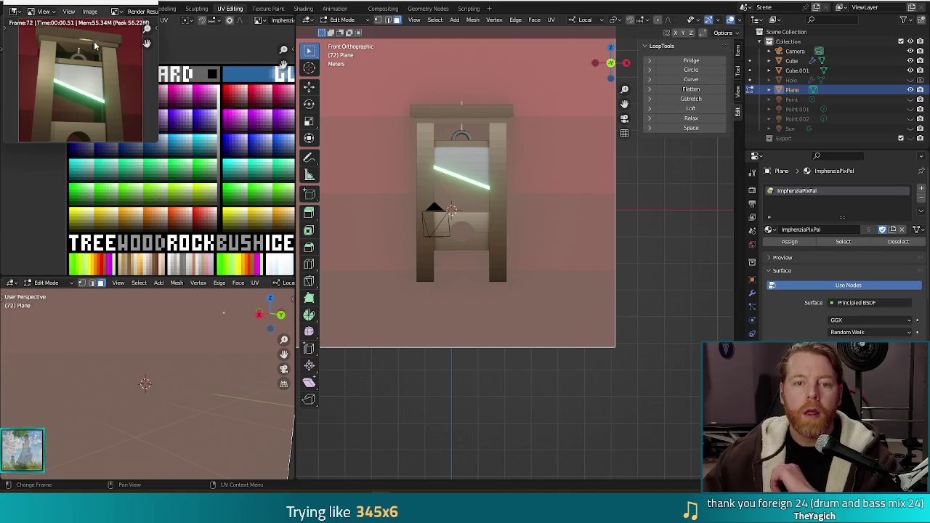
left_click_drag(95, 46, 303, 162)
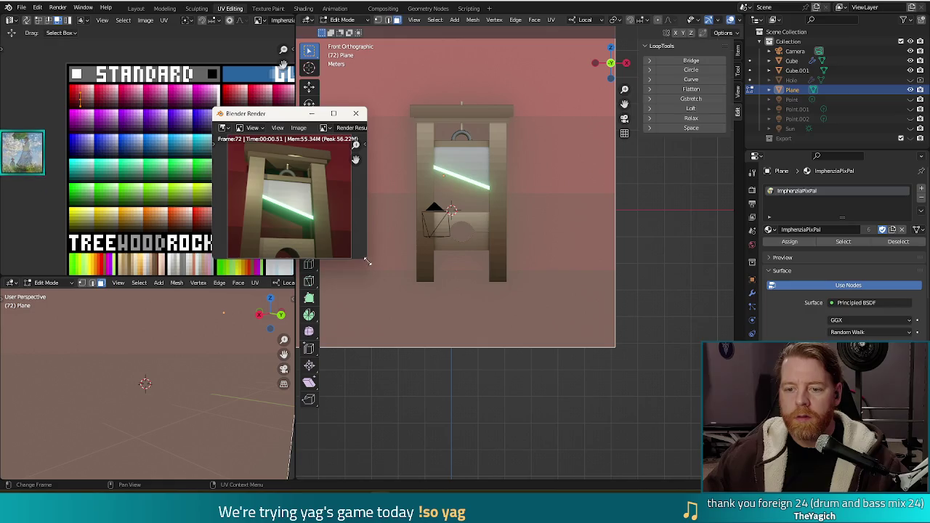
Enlarge and zoom into the render preview to inspect it, then close it
left_click_drag(367, 262, 625, 430)
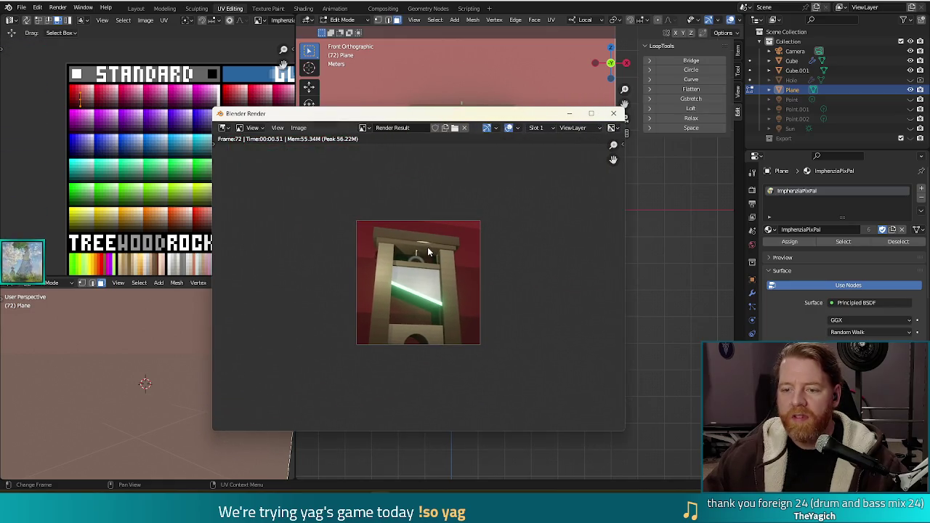
scroll(428, 247, "up", 2)
scroll(427, 244, "up", 2)
scroll(427, 241, "up", 1)
scroll(429, 218, "down", 3)
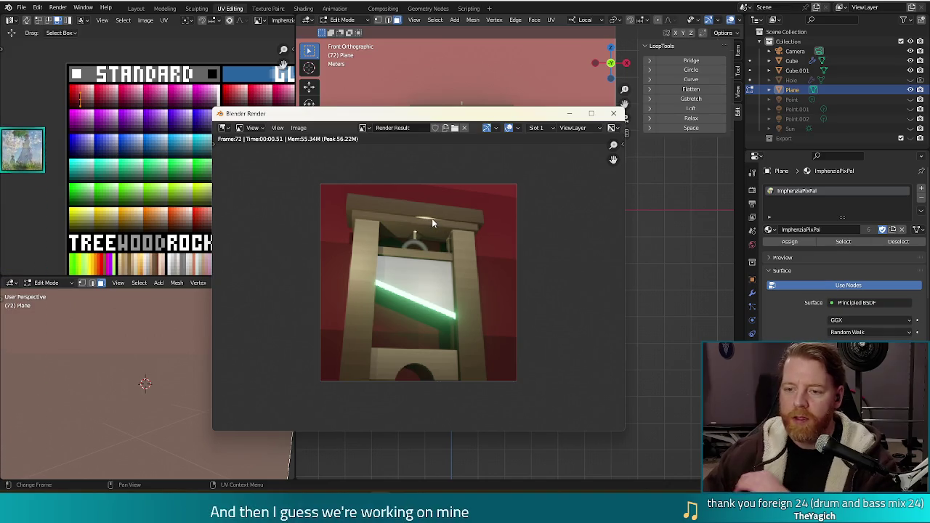
left_click(613, 113)
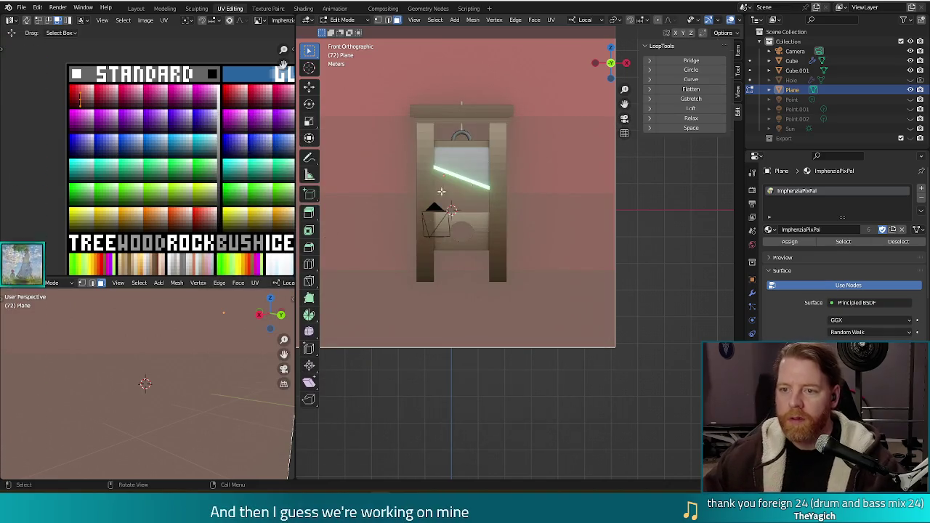
View the whole red backdrop at an angle and return the plane to Object Mode
middle_click_drag(544, 211, 552, 179)
scroll(552, 179, "down", 4)
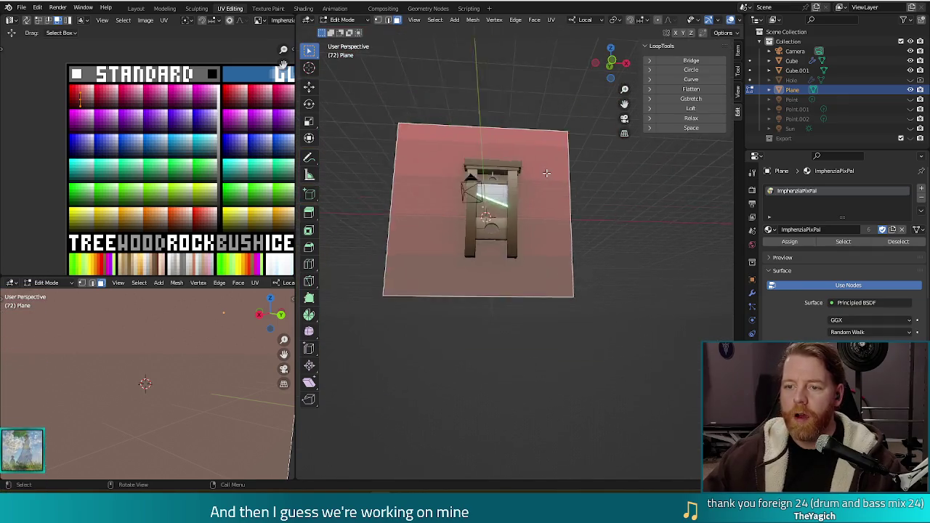
mouse_move(538, 240)
middle_mouse_down()
mouse_move(551, 257)
mouse_move(615, 268)
mouse_move(492, 265)
middle_mouse_up()
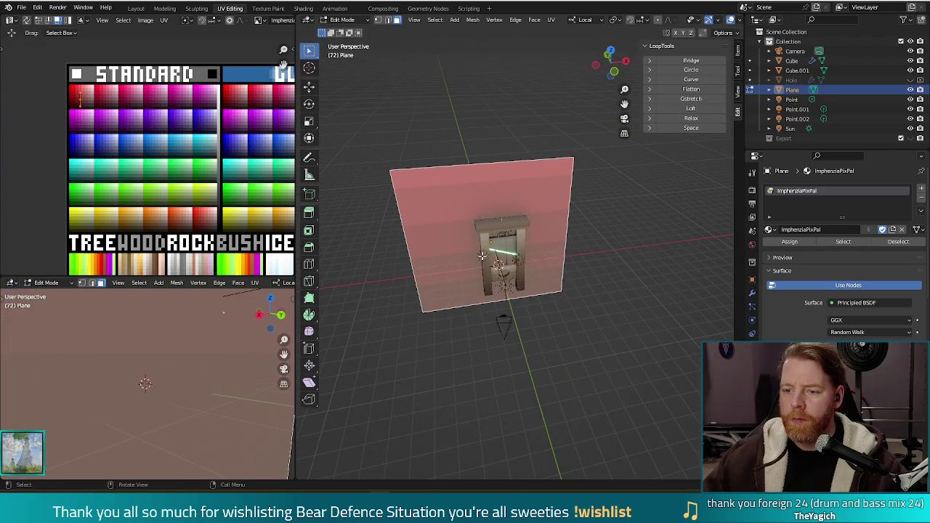
key("Tab")
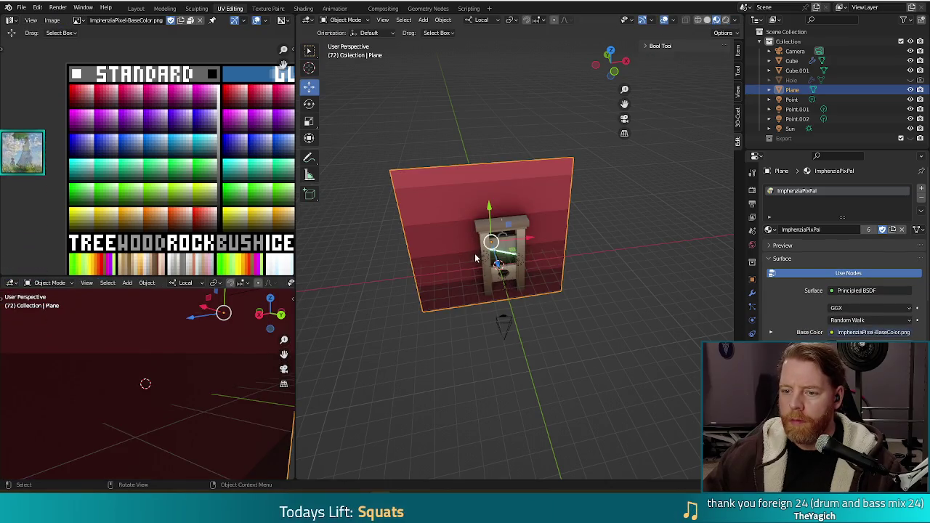
Move the Point.001 light about 1.43 m left on X and test-render the lighting
left_click(500, 324)
mouse_move(473, 319)
middle_mouse_down()
mouse_move(570, 327)
mouse_move(465, 279)
middle_mouse_up()
left_click(461, 275)
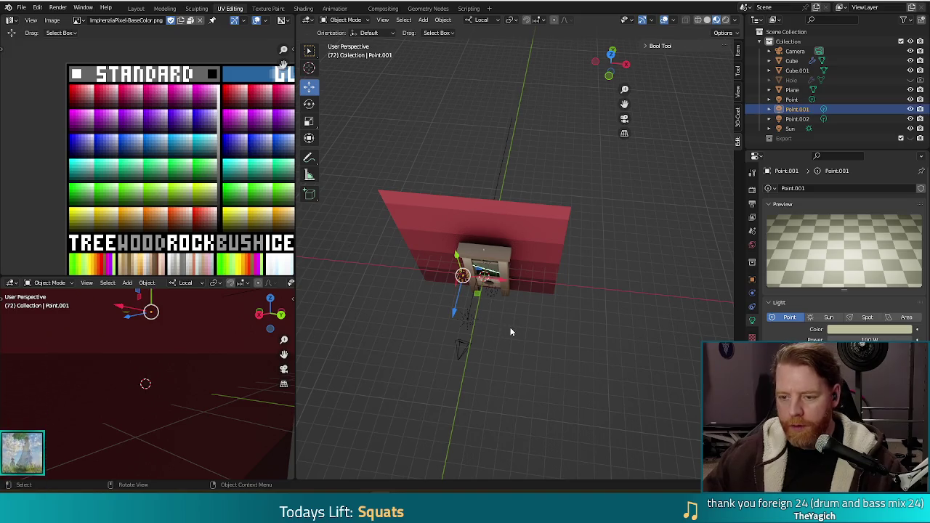
left_click_drag(489, 281, 470, 282)
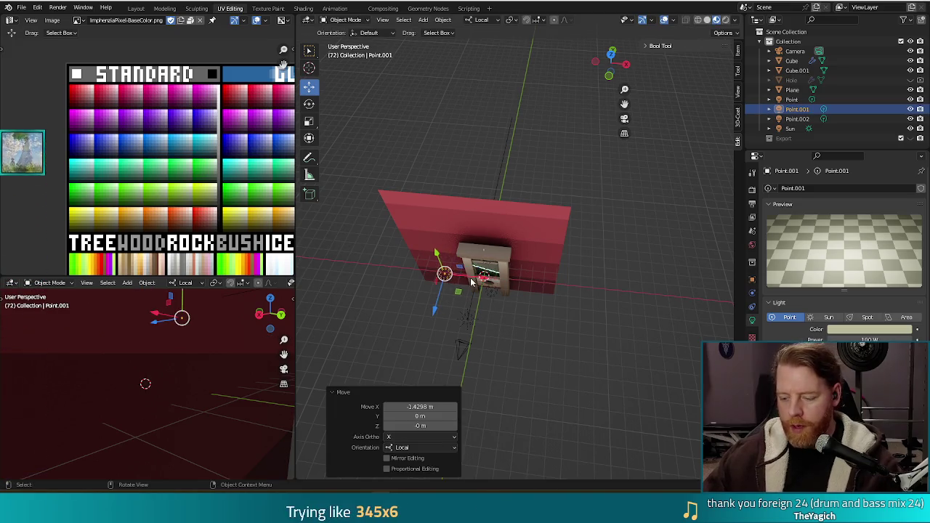
key("F12")
left_click(537, 194)
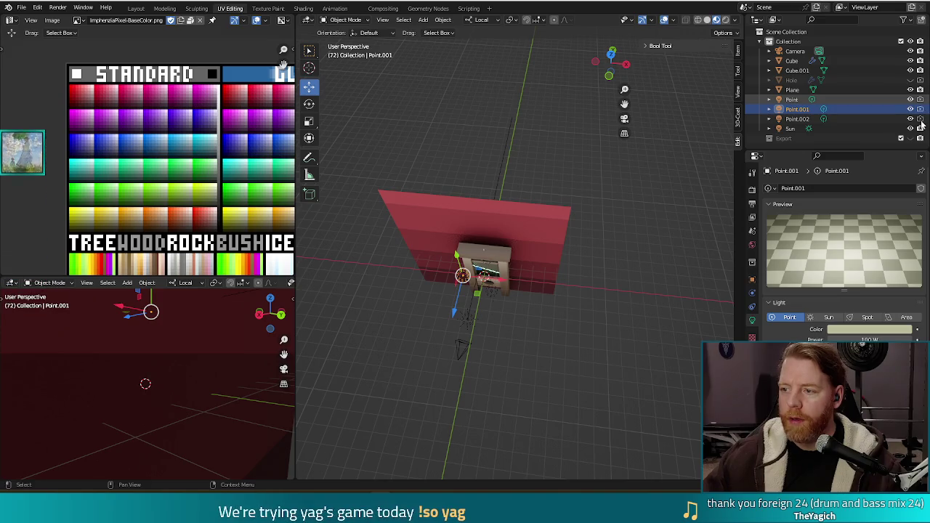
Deselect the light, re-render the frame several times to compare, then switch to the browser
left_click(652, 323)
key("F12")
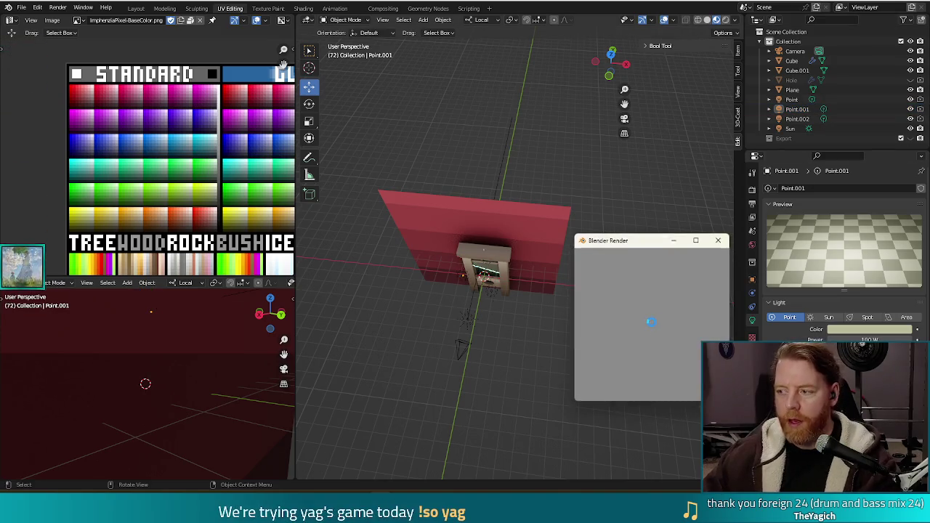
left_click(718, 240)
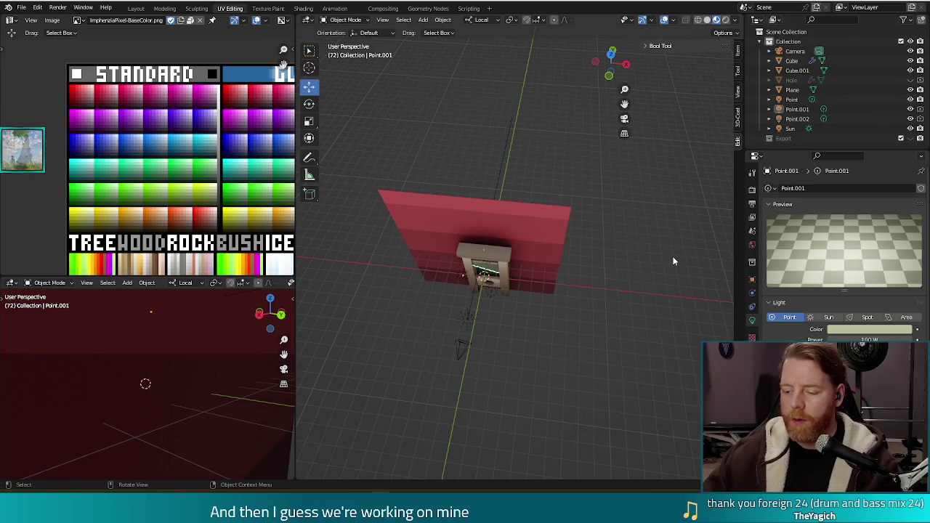
key("F12")
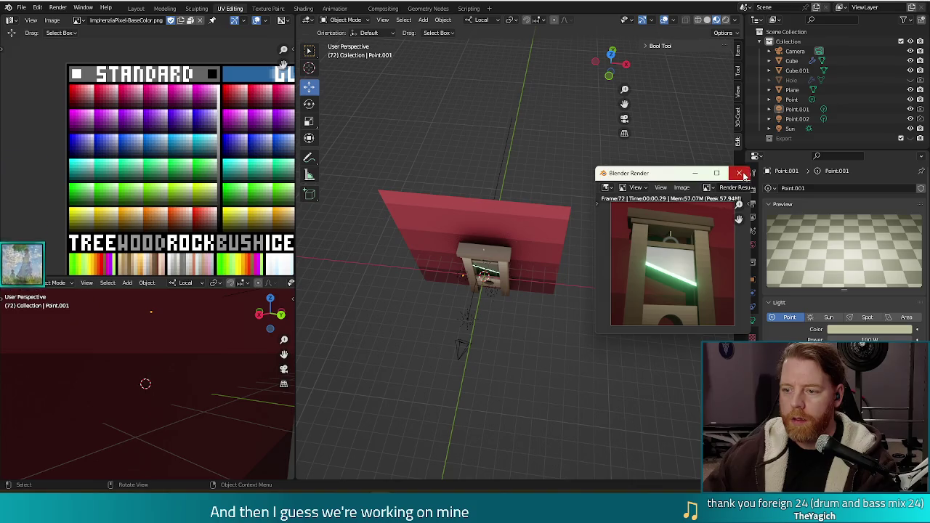
left_click(742, 174)
key("F12")
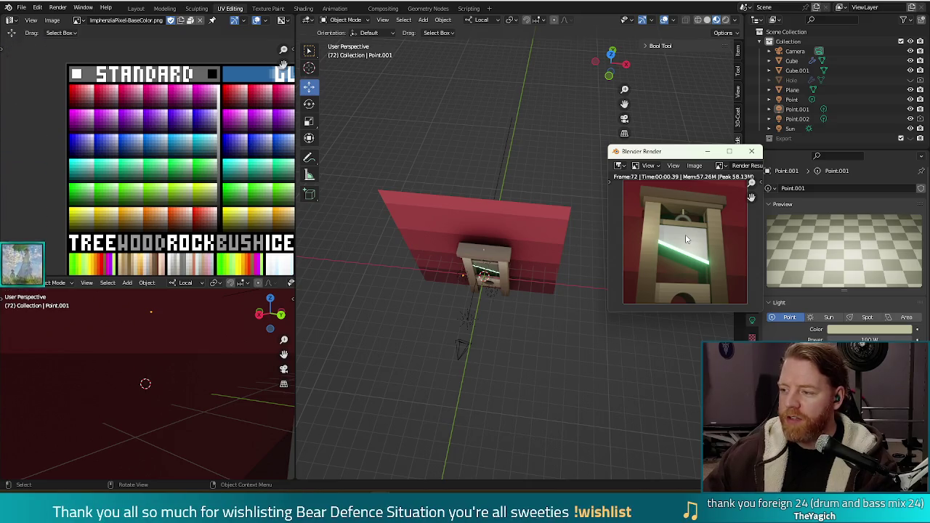
left_click(751, 151)
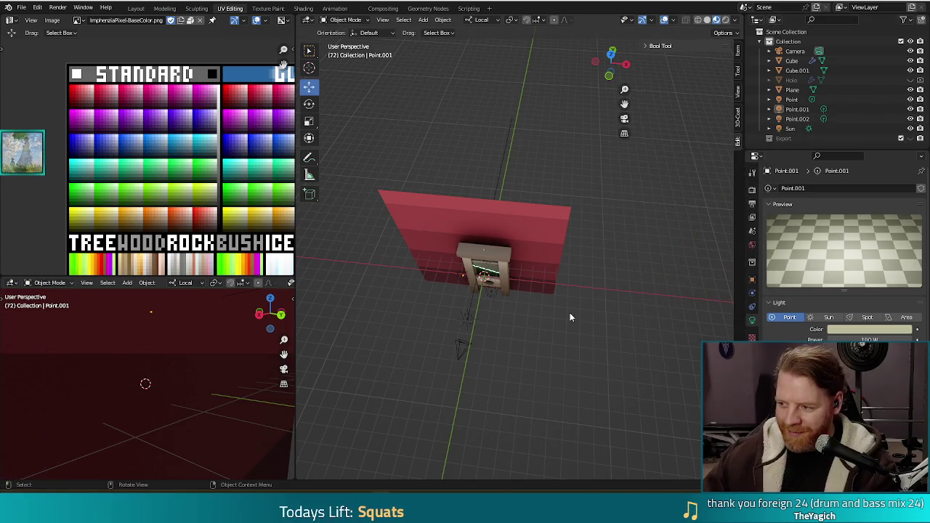
key("F12")
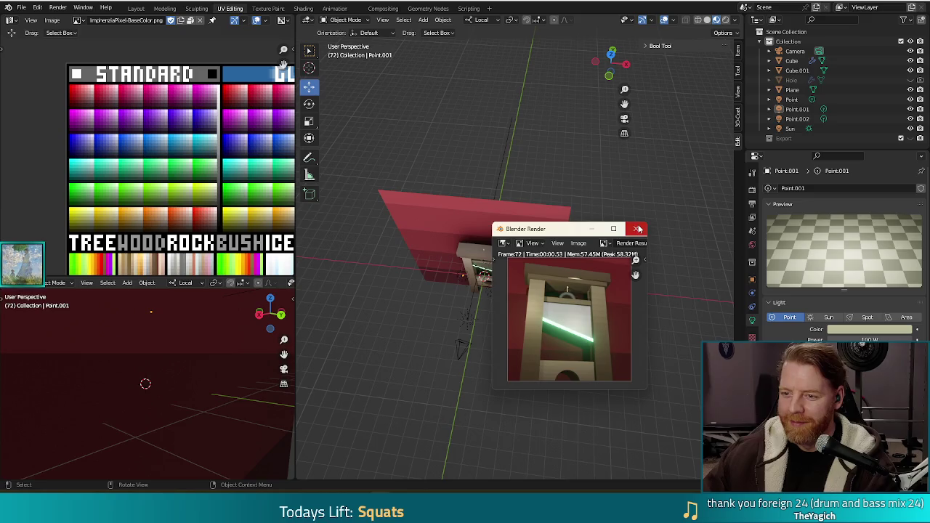
left_click(636, 229)
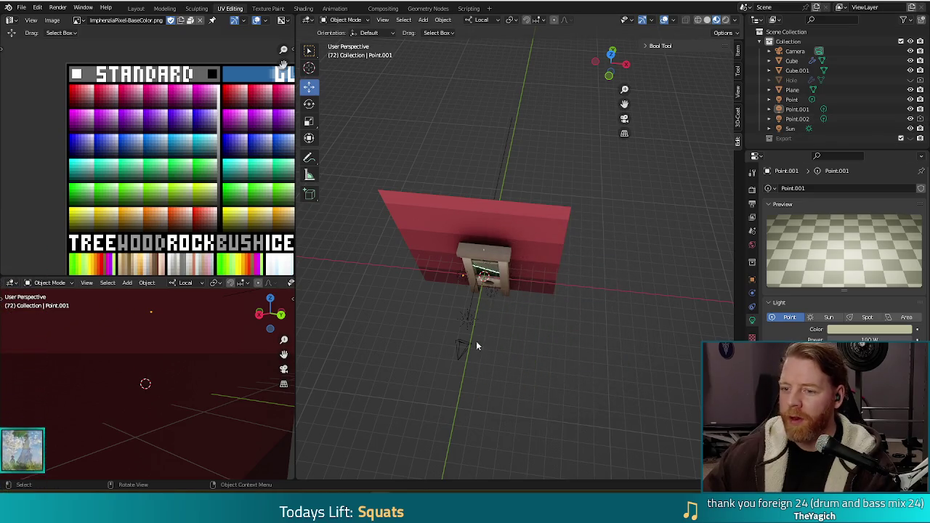
key("F12")
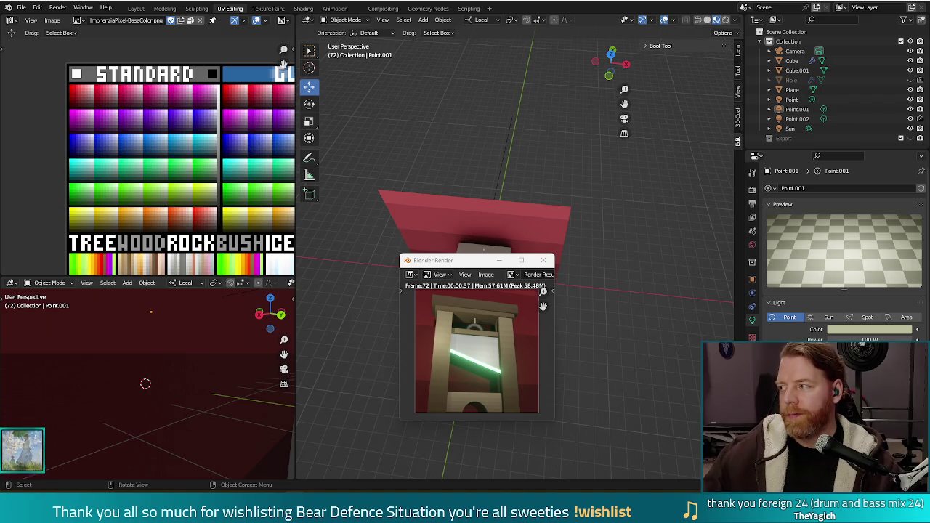
key("alt+Tab")
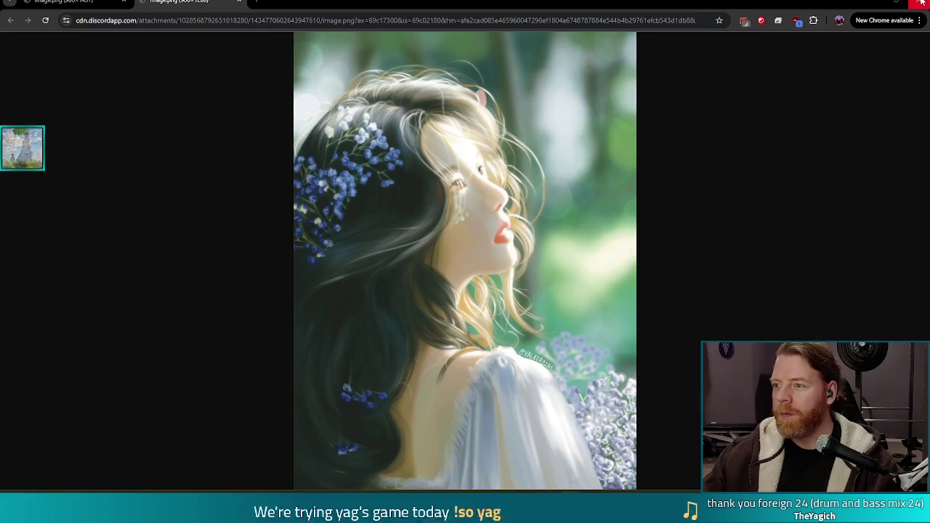
Minimize Chrome after viewing the portrait image to return to Blender
left_click(896, 3)
Orbit to a front view of the guillotine, render frame 72, and close the preview after reviewing
middle_click_drag(508, 160, 590, 262)
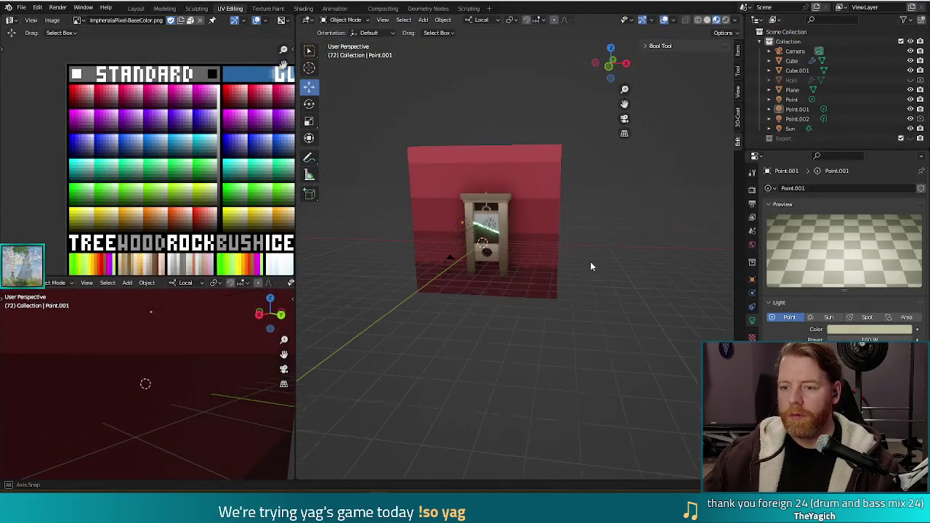
key("F12")
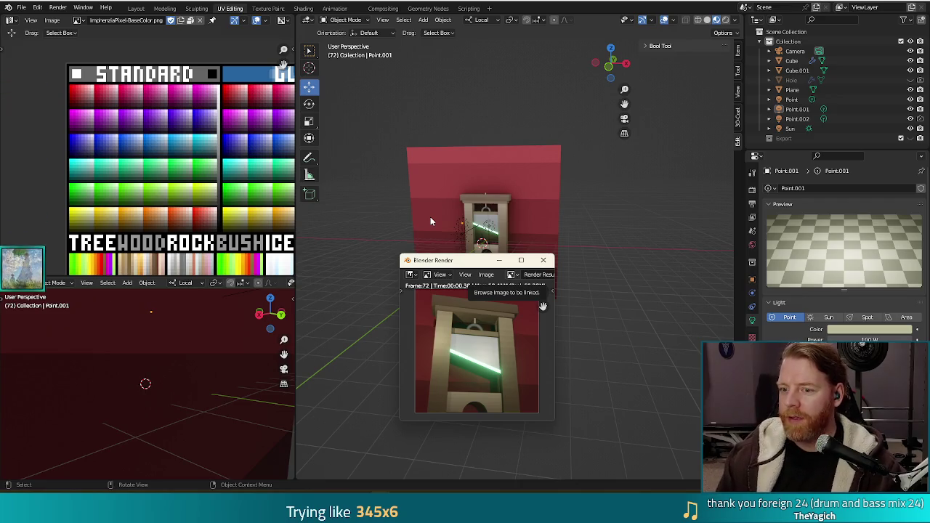
mouse_move(452, 266)
left_mouse_down()
mouse_move(410, 134)
mouse_move(402, 140)
mouse_move(405, 119)
left_mouse_up()
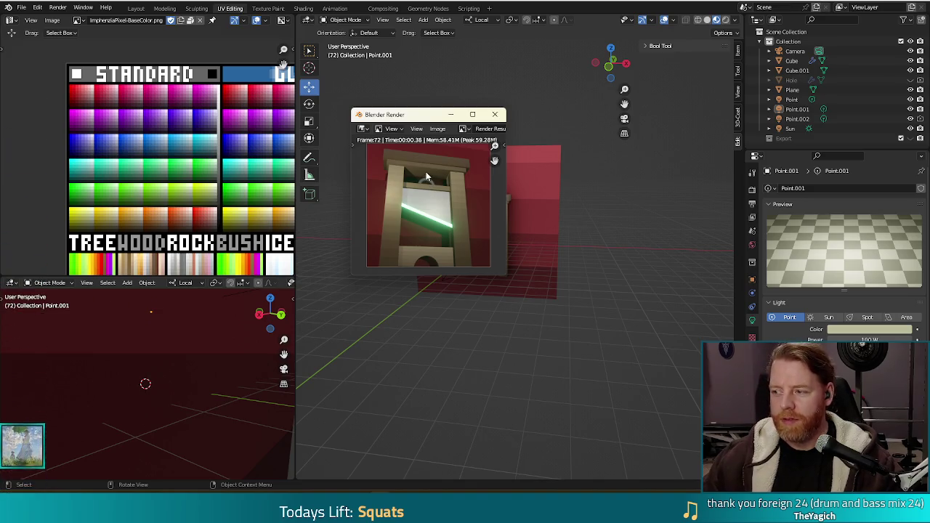
left_click(495, 114)
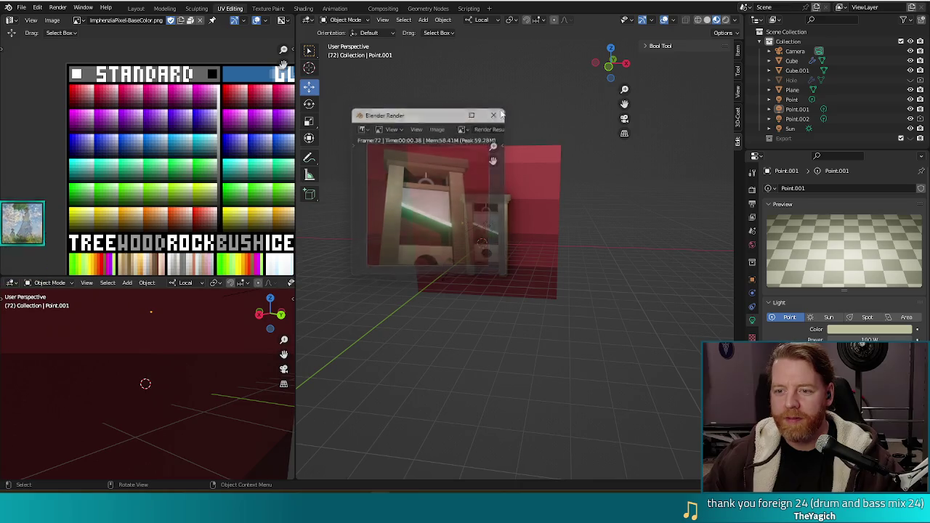
Select Cube.001, enter Edit Mode, and move its UVs across the palette
left_click(487, 218)
scroll(488, 209, "up", 3)
scroll(438, 122, "up", 3)
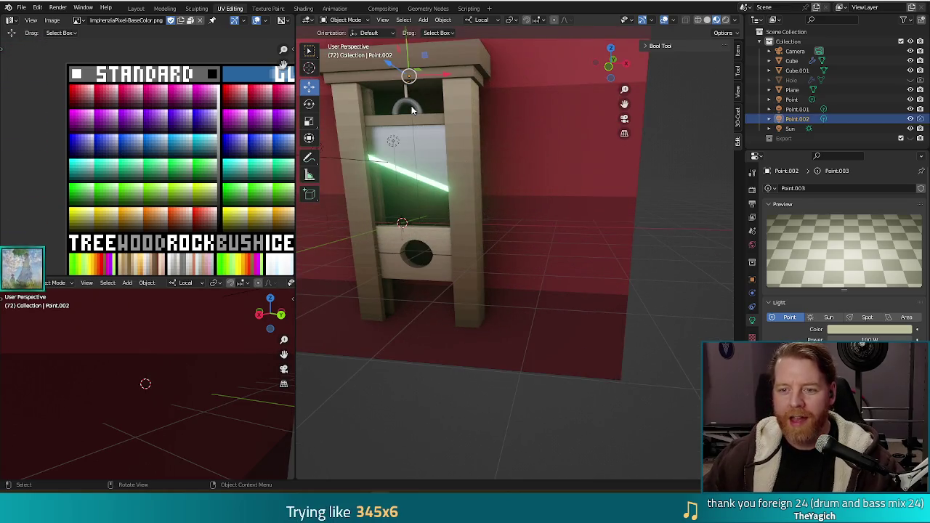
left_click(421, 110)
key("Tab")
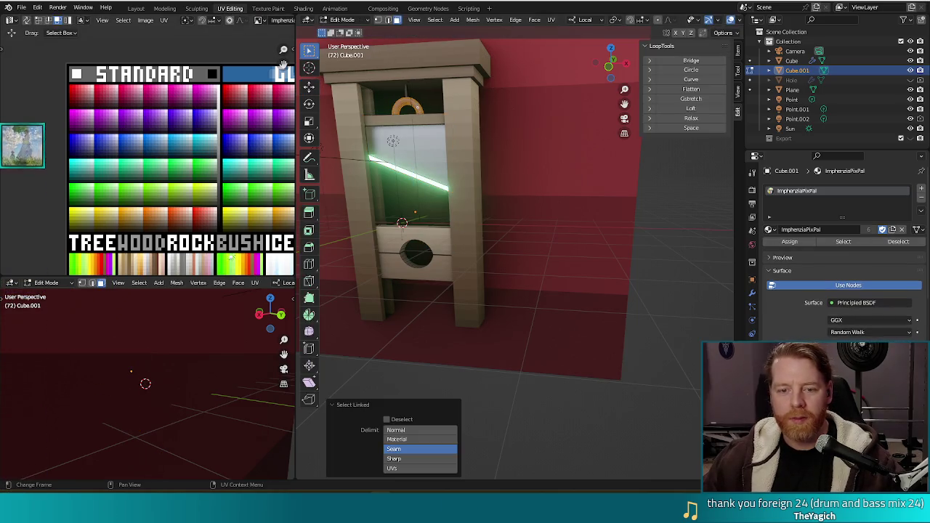
scroll(173, 188, "down", 5, "shift")
scroll(173, 188, "down", 3, "shift")
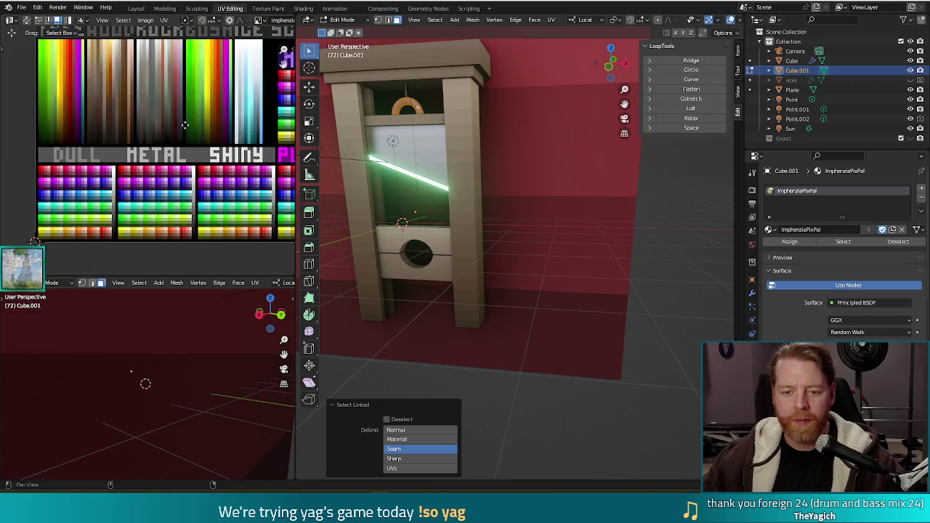
left_click(125, 218)
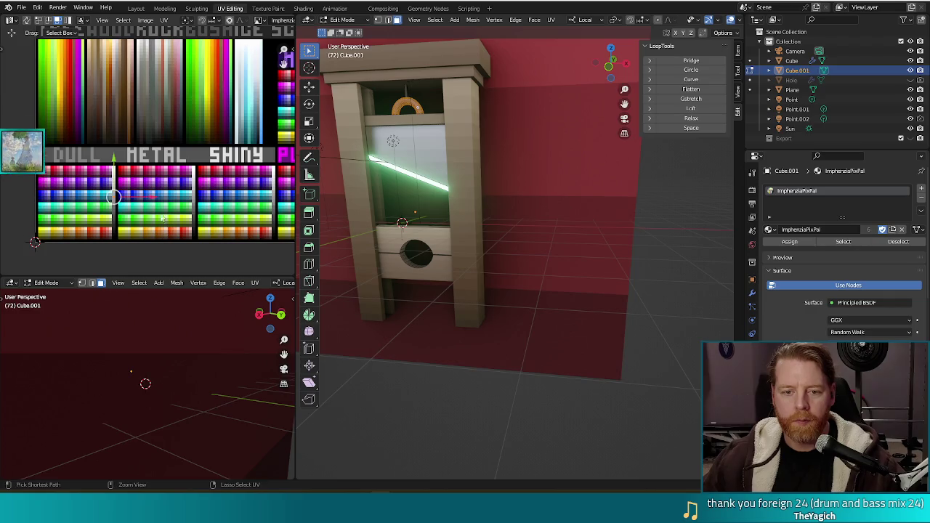
key("g")
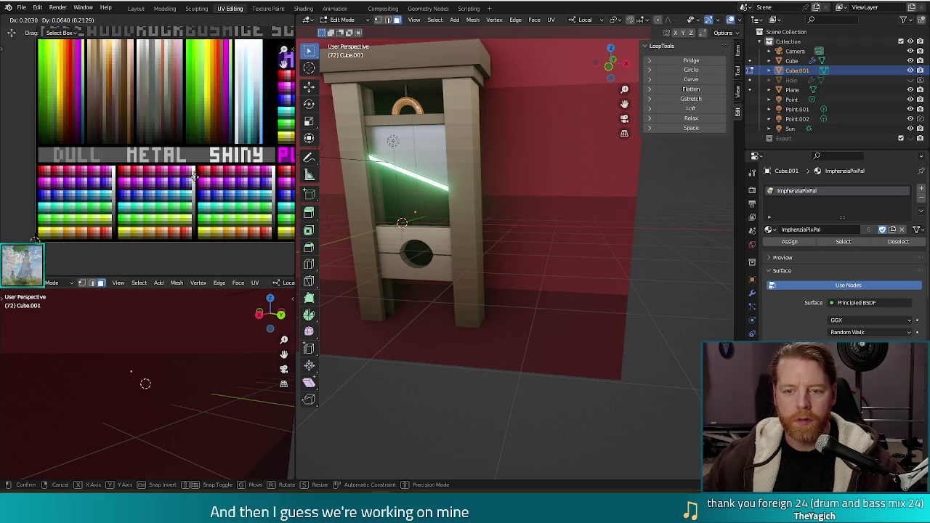
key("Return")
Return to Object Mode, select the Plane, save as guillotine.blend, and render the frame
key("Tab")
left_click(623, 275)
key("ctrl+s")
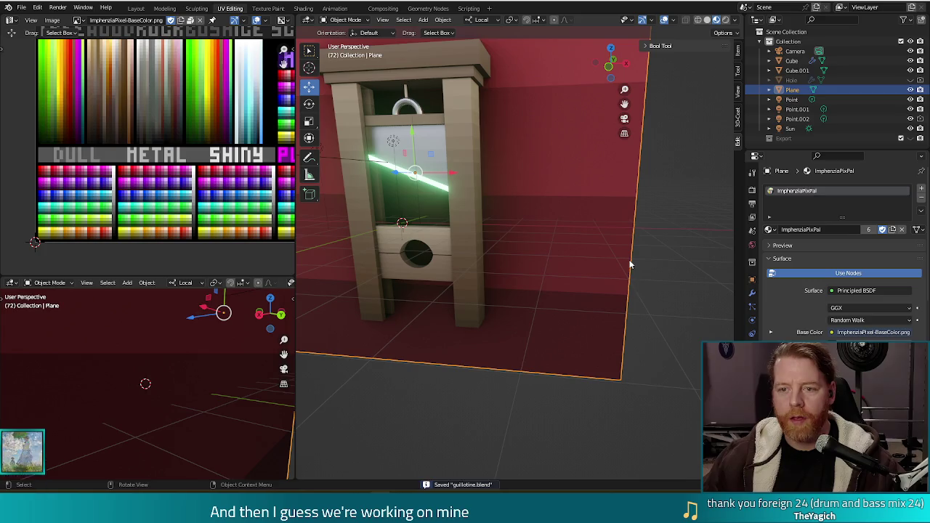
key("F12")
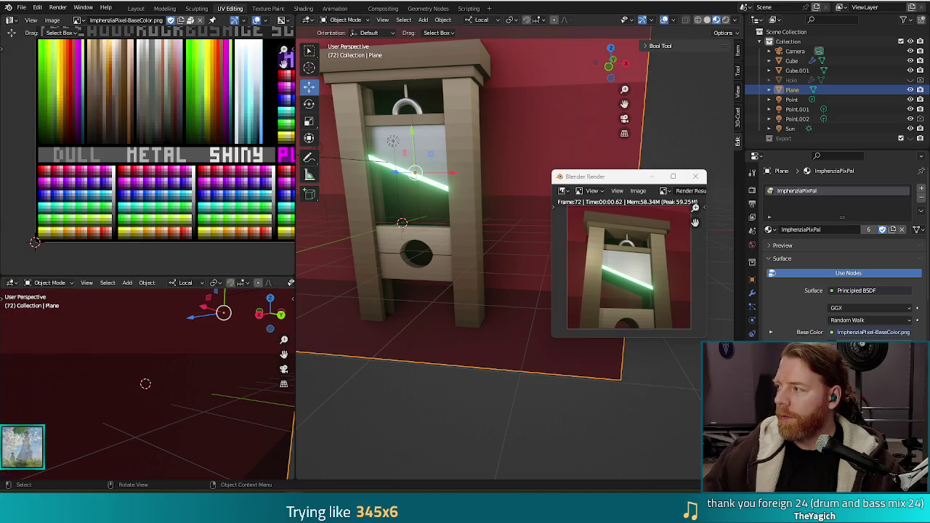
Once the glowing-bladed guillotine render finishes, switch to the Chrome window
key("alt+Tab")
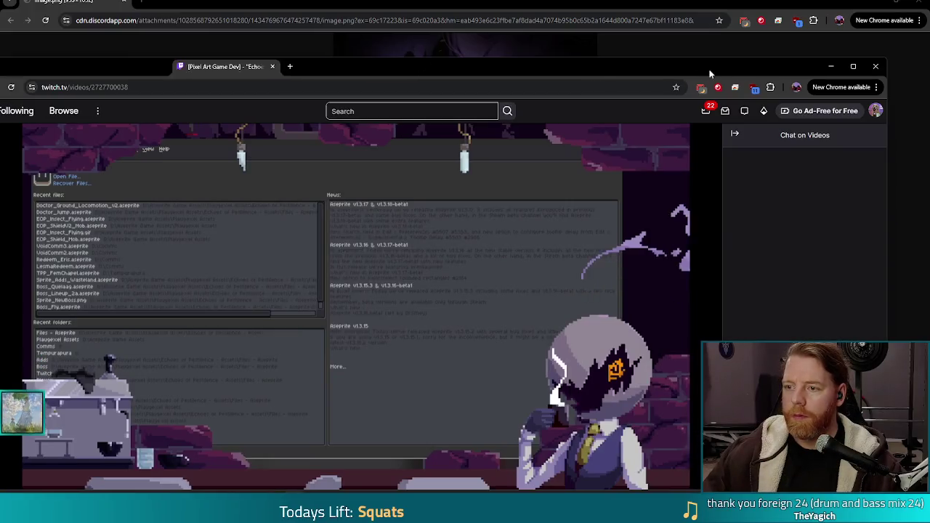
Close the Twitch window and the Chrome window showing the Discord image
mouse_move(594, 67)
left_mouse_down()
mouse_move(585, 67)
mouse_move(581, 2)
left_mouse_up()
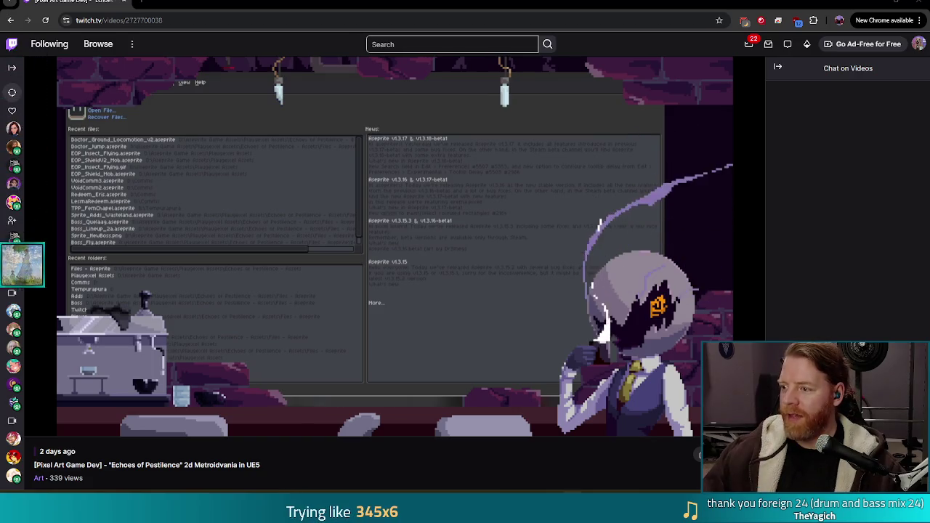
left_click(921, 5)
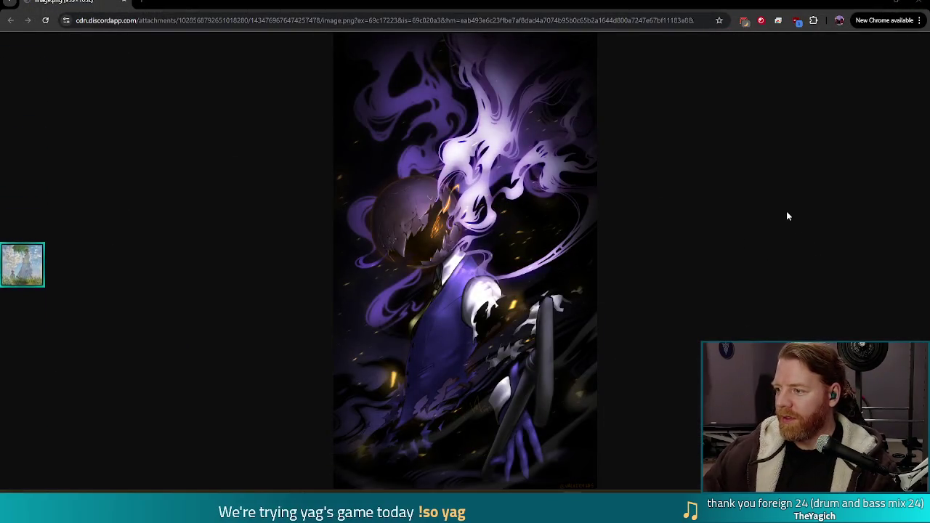
left_click(918, 4)
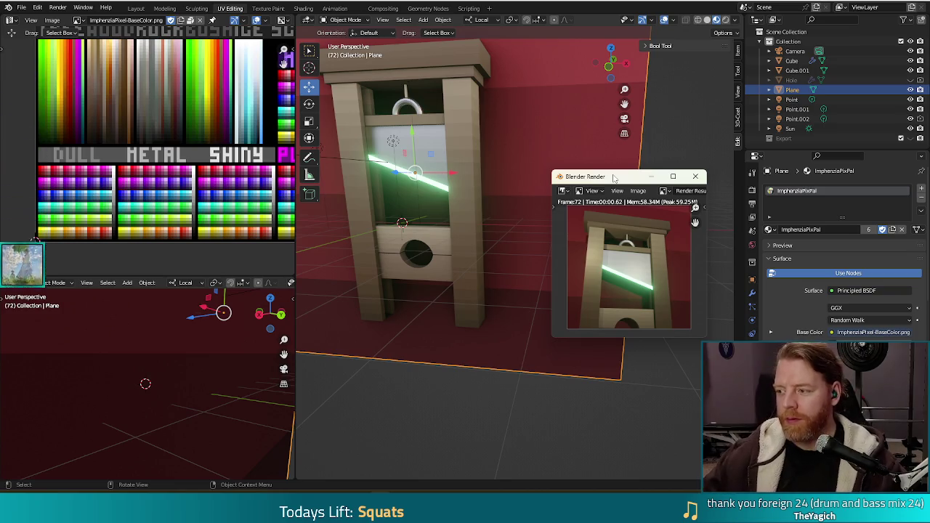
Save the render result as guillotine.png in the project's scenes/wishes folder
mouse_move(614, 176)
left_mouse_down()
mouse_move(561, 162)
mouse_move(580, 160)
left_mouse_up()
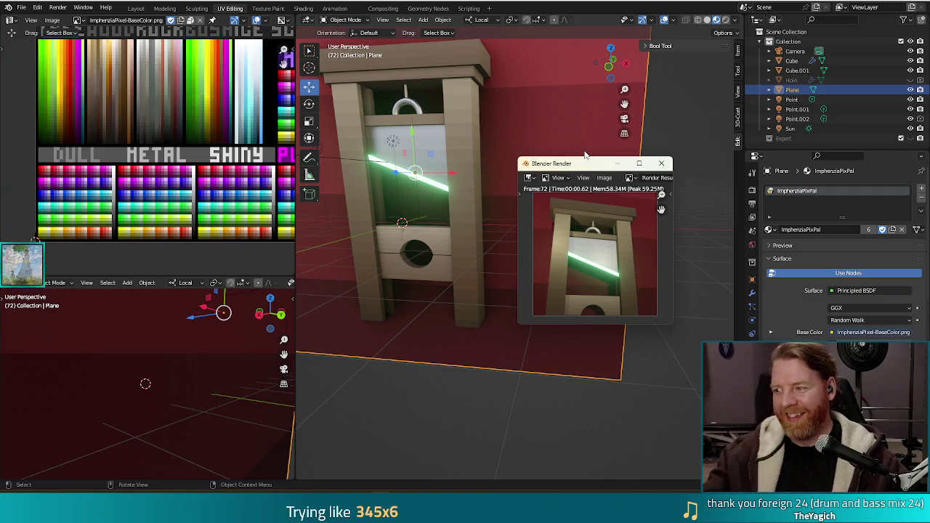
left_click(603, 178)
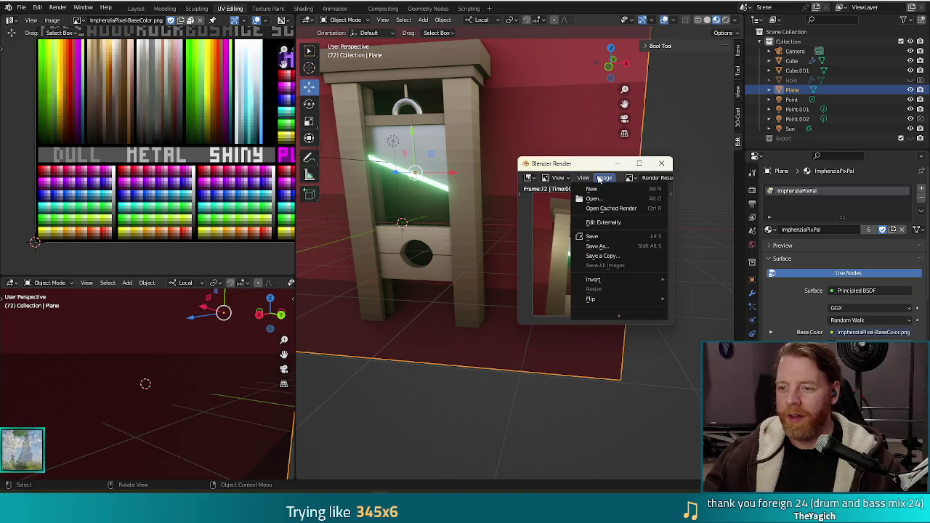
left_click(603, 178)
left_click(603, 178)
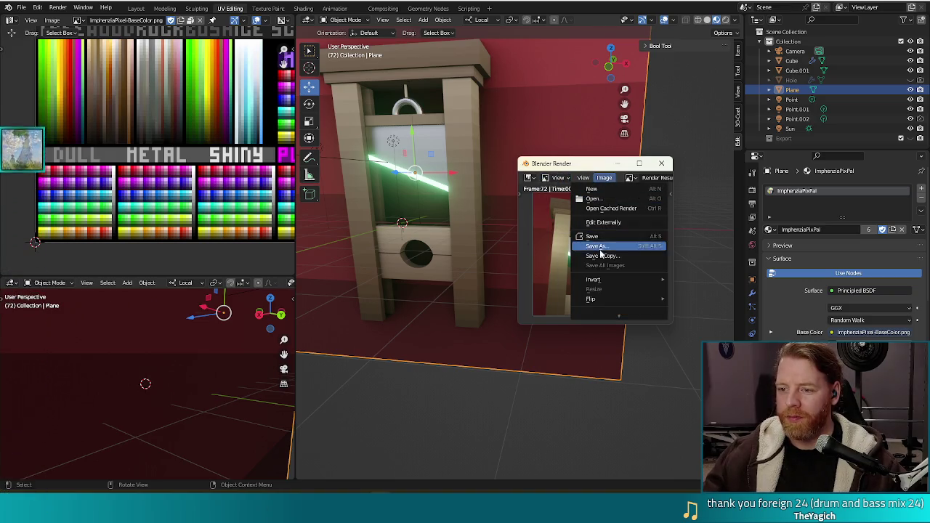
left_click(601, 247)
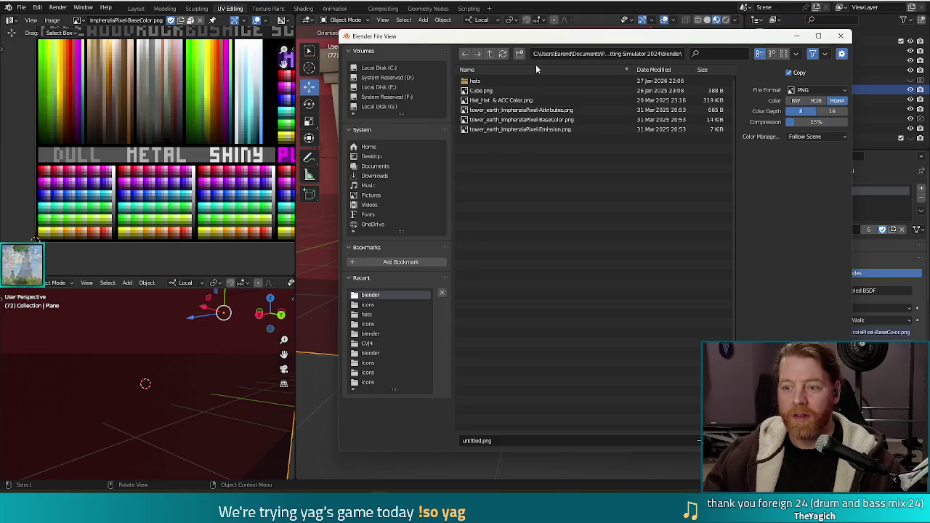
left_click(491, 56)
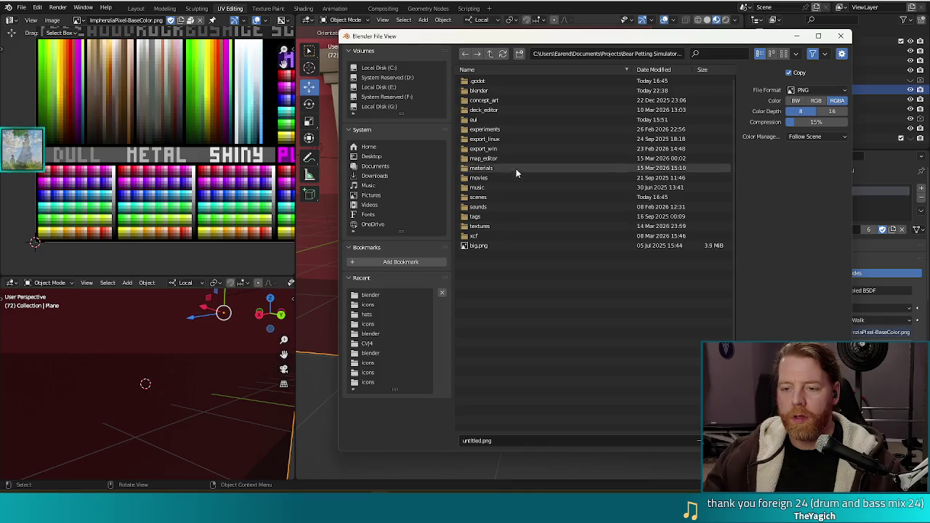
left_click(476, 197)
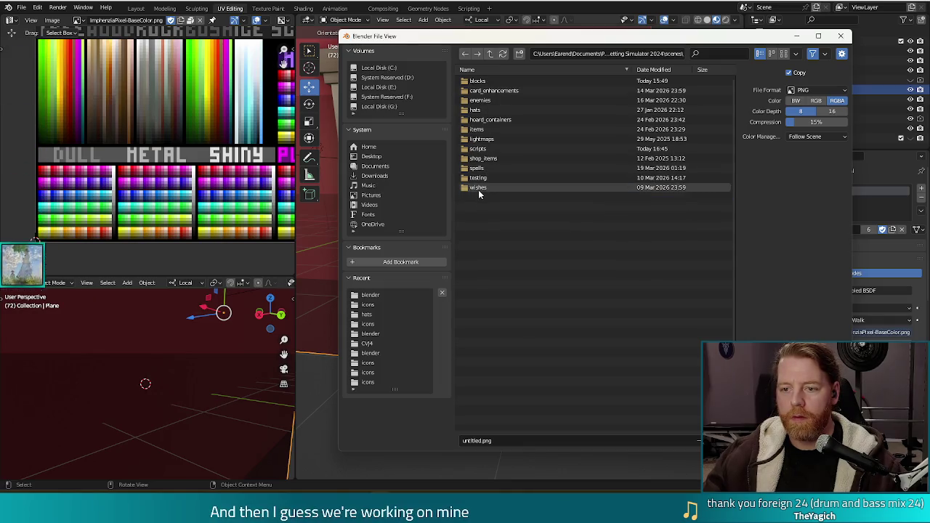
left_click(478, 188)
left_click(483, 441)
type("gu")
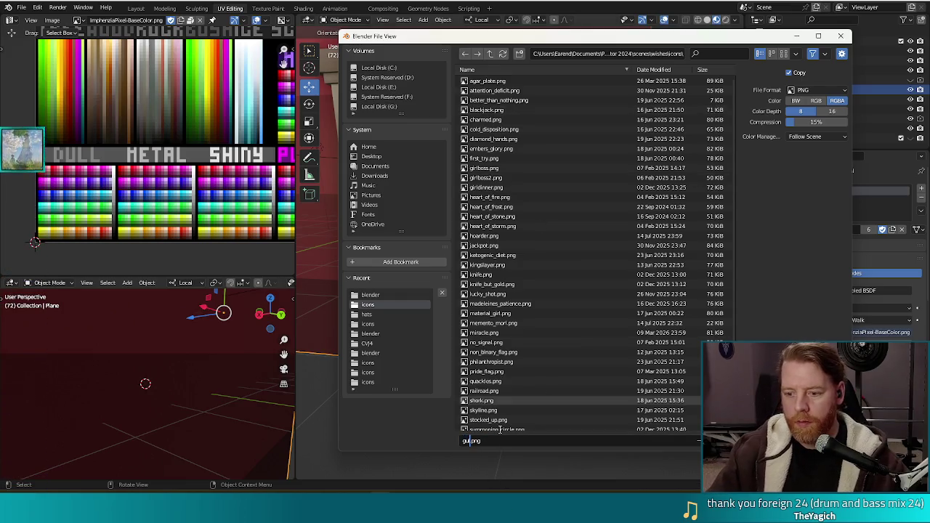
type("llotine")
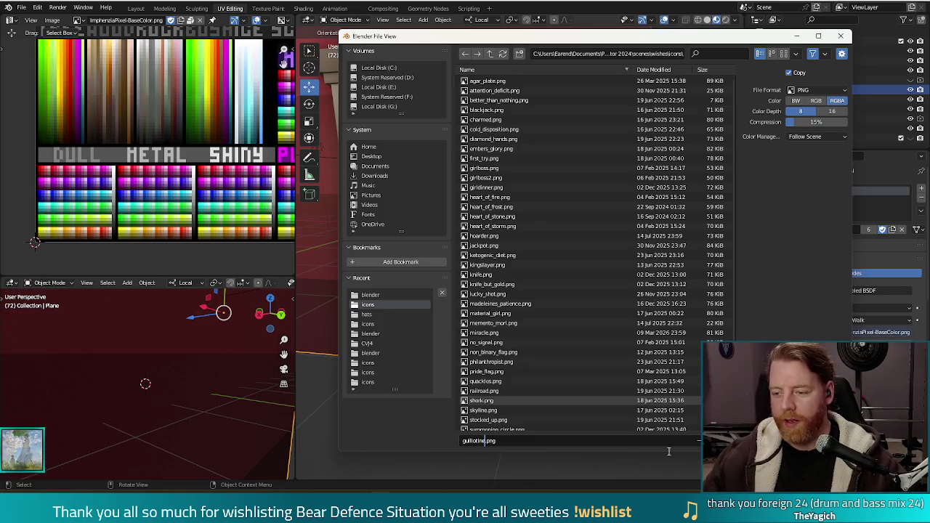
key("Return")
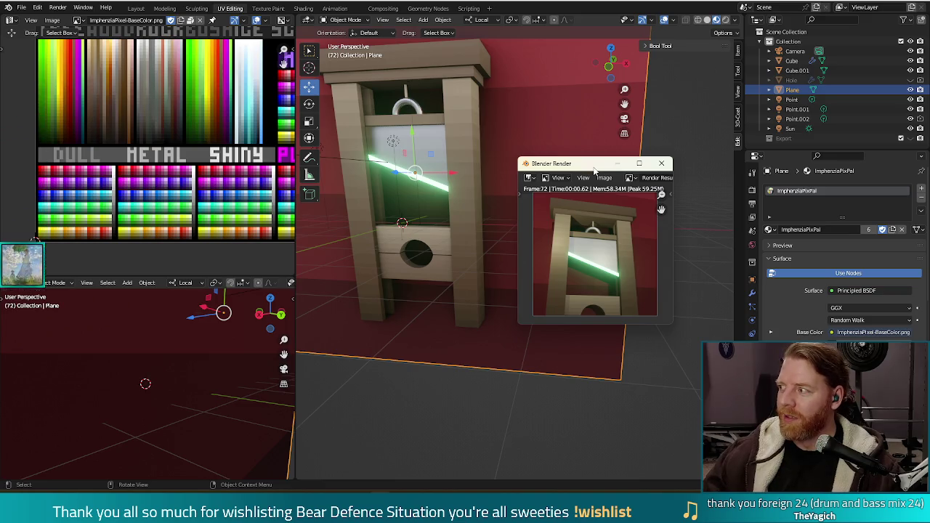
Close the render window and return to the Godot editor at the best_selected line
left_click_drag(593, 170, 561, 175)
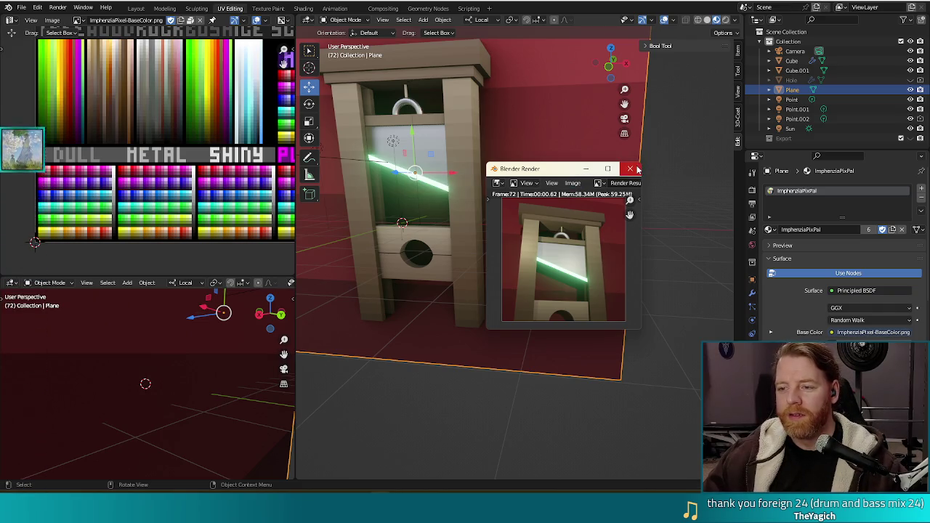
left_click(637, 169)
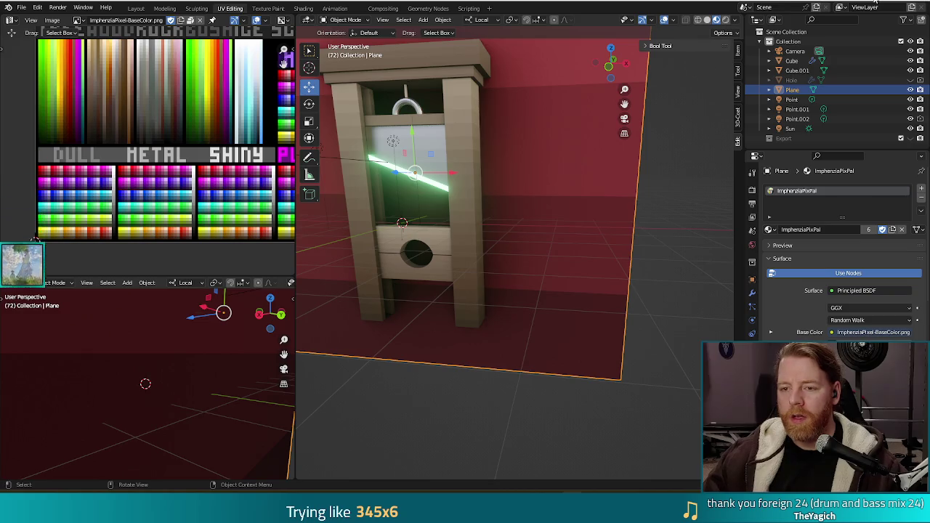
key("alt+Tab")
left_click(405, 141)
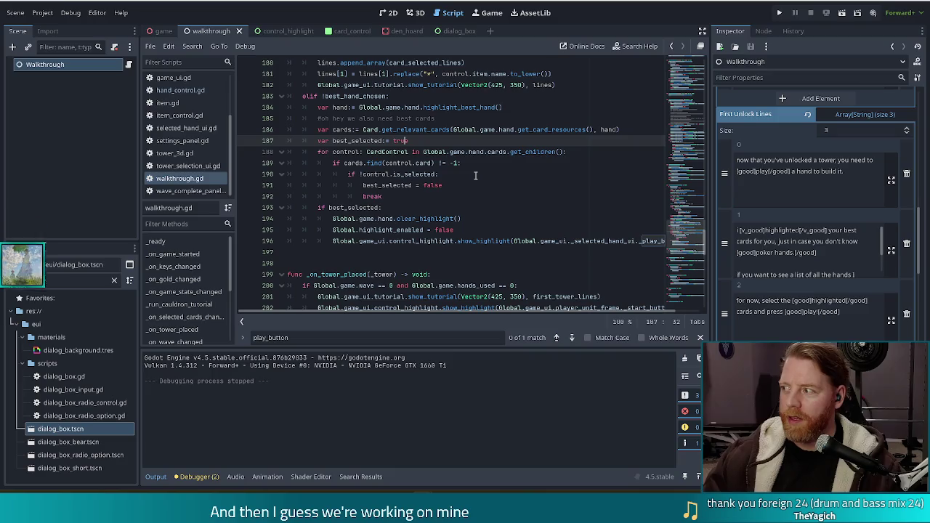
Complete best_selected = true on line 187 of walkthrough.gd and save the script
type("e")
left_click(466, 196)
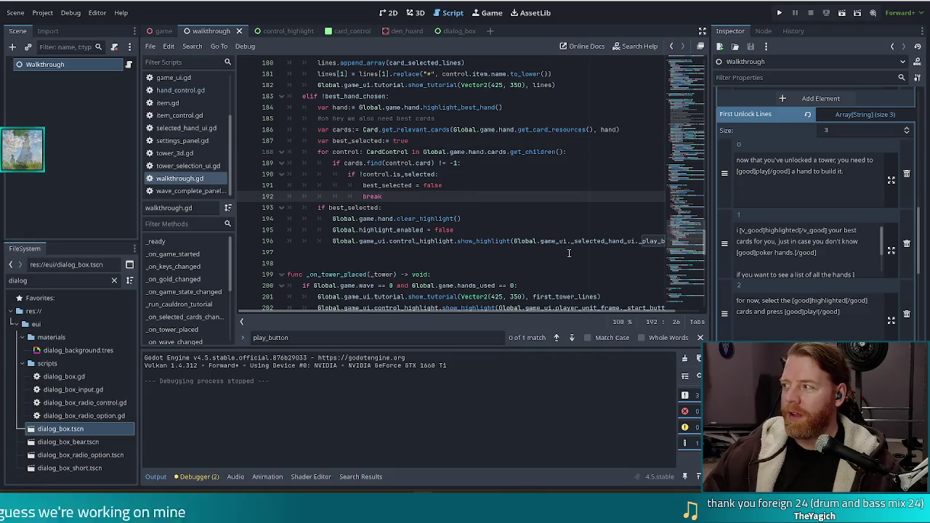
left_click(550, 221)
key("ctrl+s")
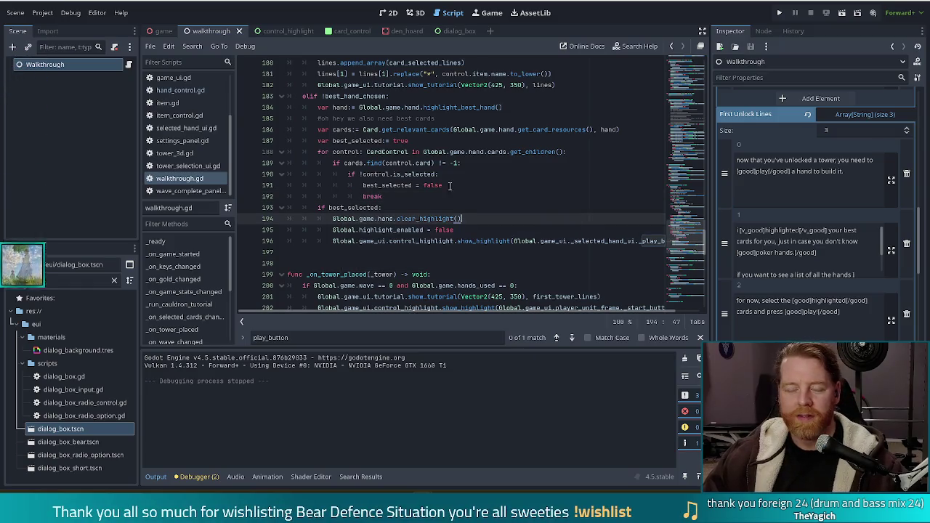
left_click(414, 185)
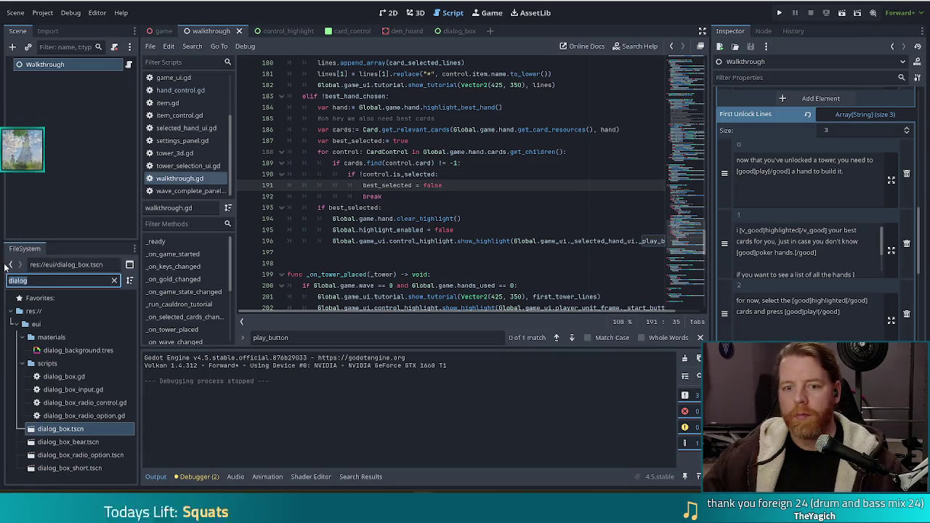
Filter the FileSystem dock for wish.gd, open it, and scroll through its process functions
type("wis")
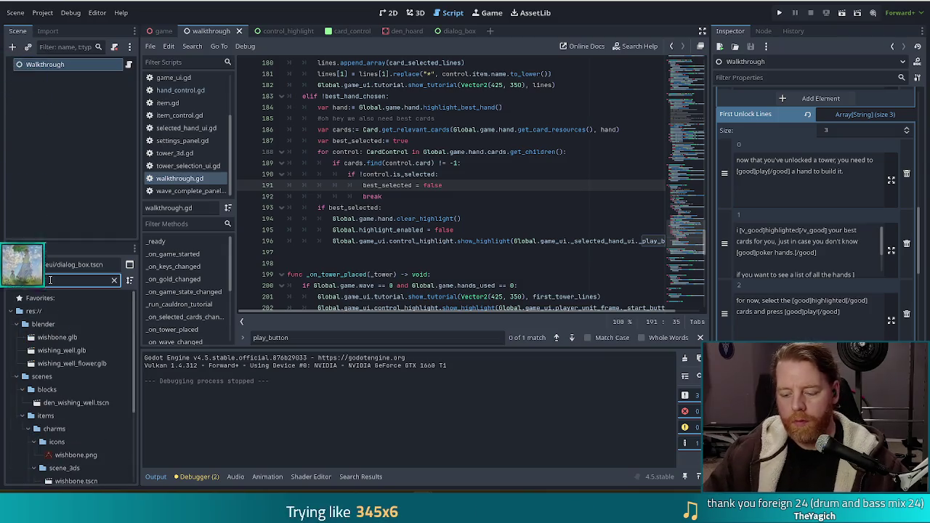
left_click(64, 363)
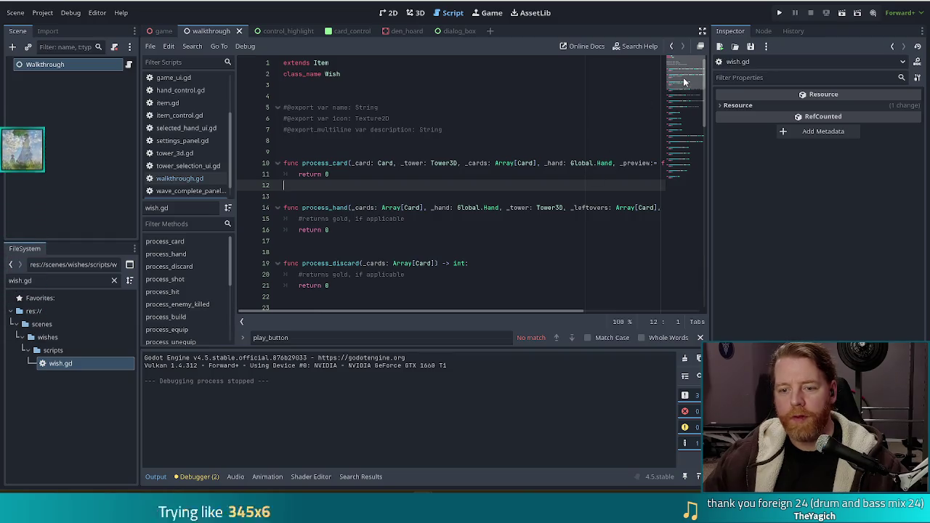
left_click_drag(683, 78, 684, 110)
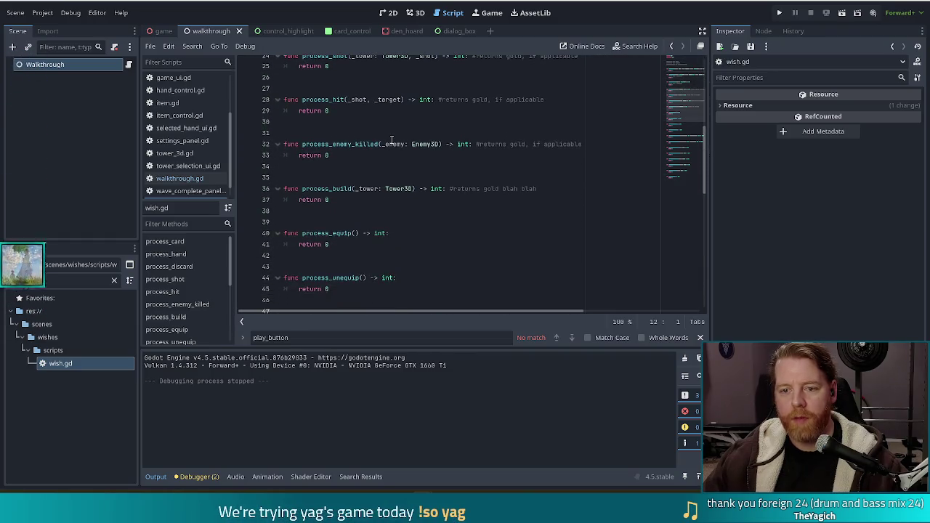
left_click(387, 144)
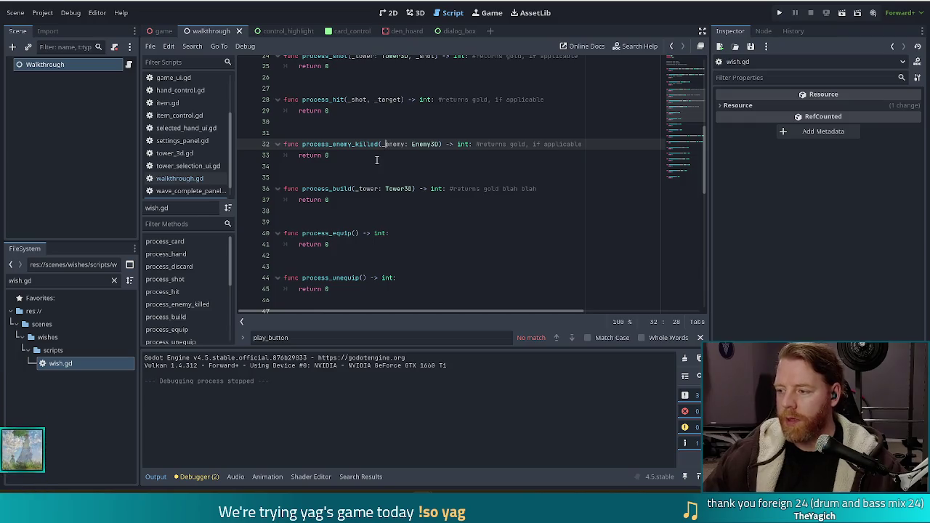
scroll(374, 184, "down", 1)
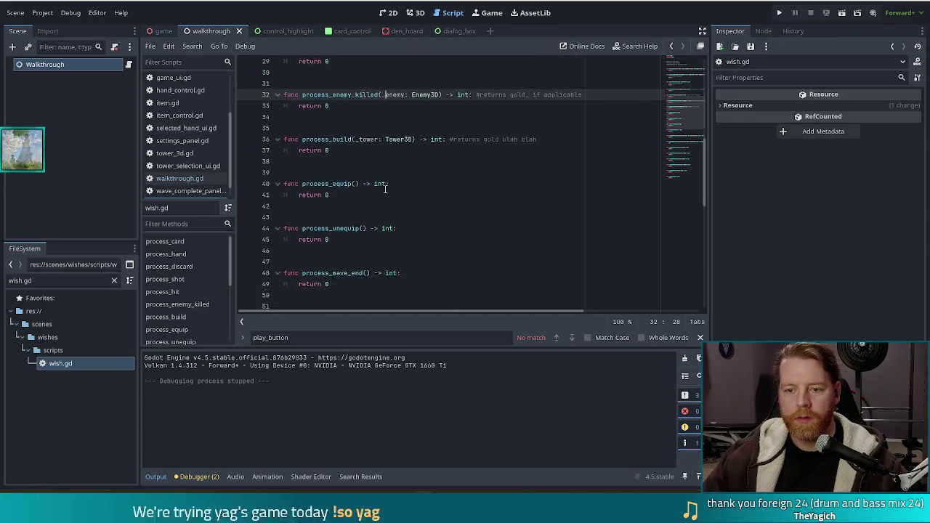
scroll(378, 185, "down", 7)
scroll(381, 185, "down", 2)
scroll(386, 187, "down", 1)
scroll(386, 186, "down", 2)
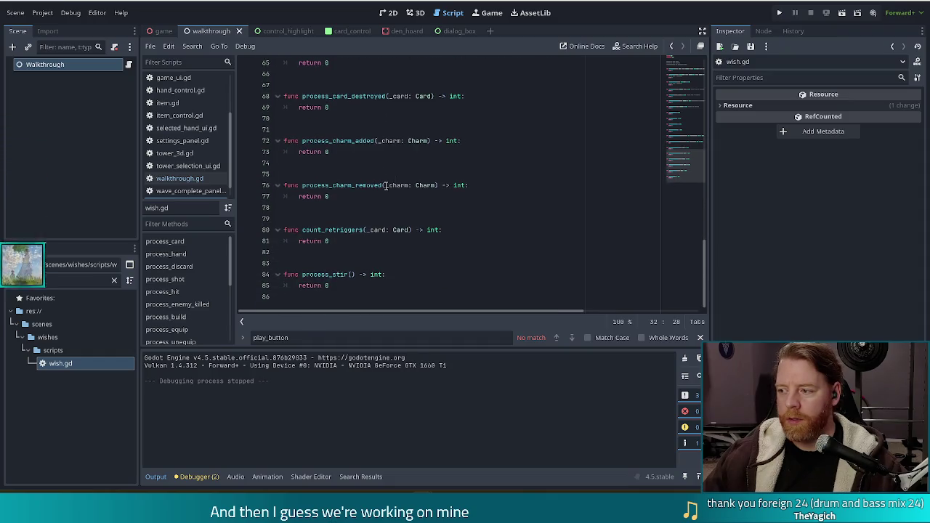
scroll(385, 182, "up", 7)
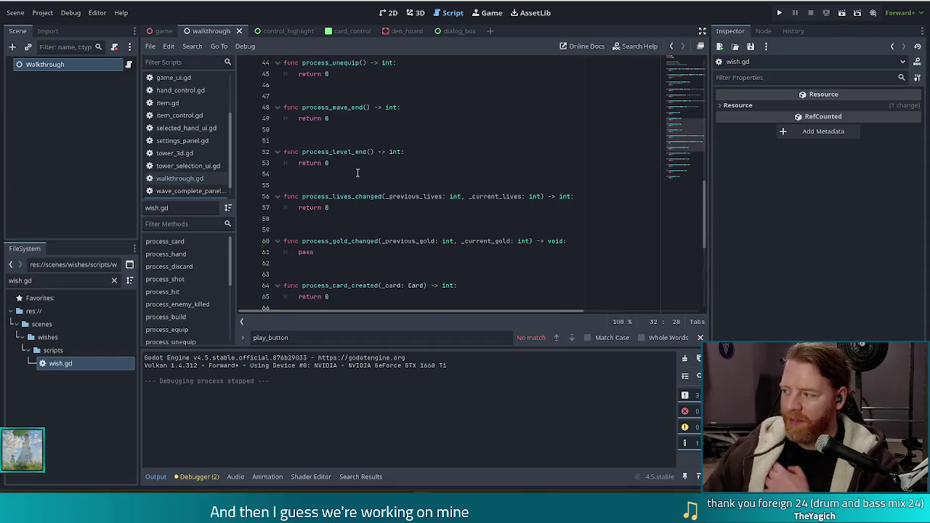
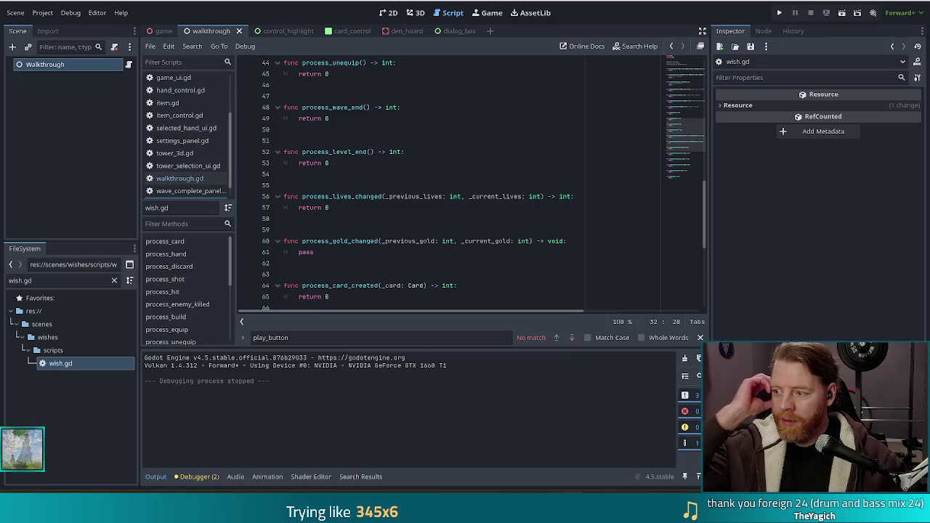
Move the cursor among lines 55–57 of the open script
left_click(477, 205)
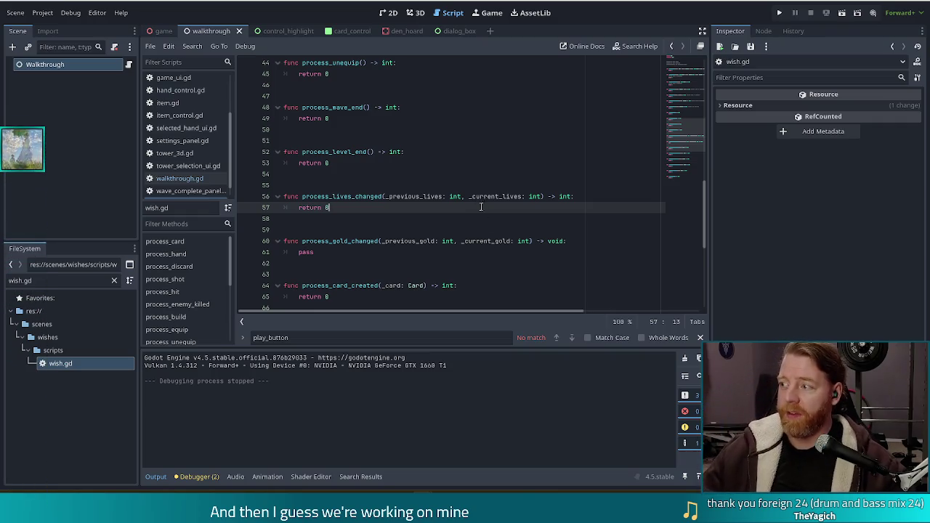
left_click(500, 189)
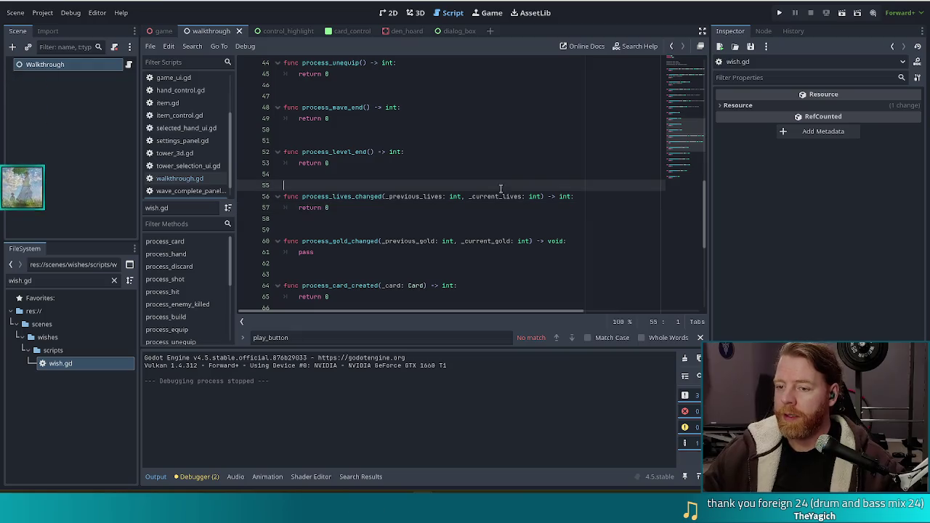
left_click(581, 198)
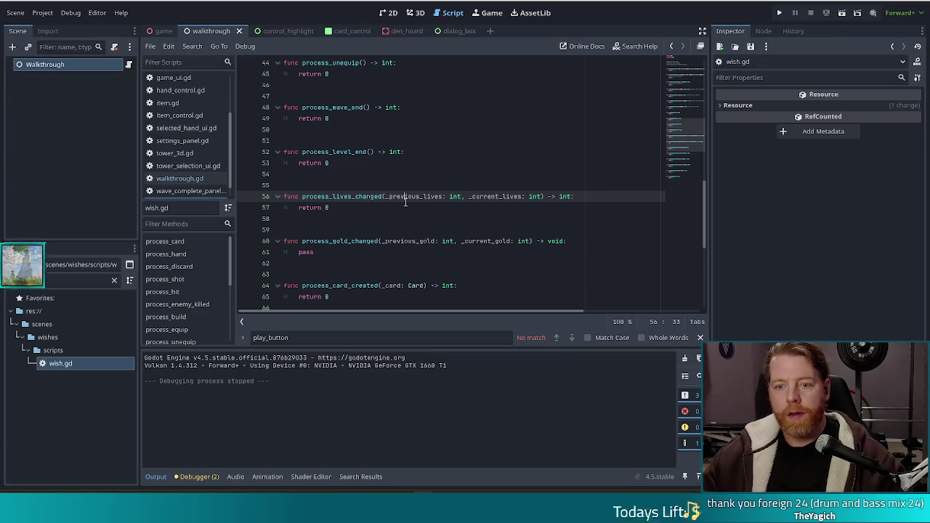
scroll(425, 203, "up", 1)
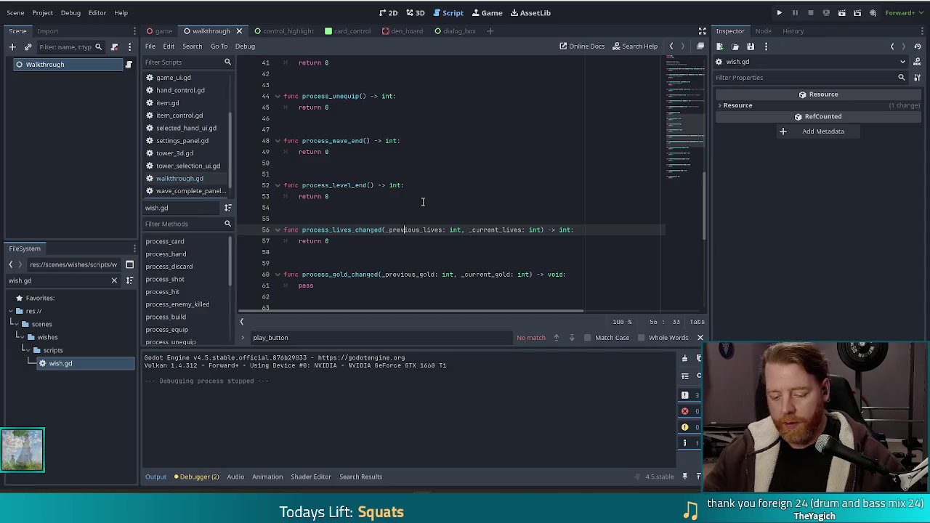
Search the whole project for process_enemy_killed and open the_road.gd's line 14 match
key("ctrl+shift+f")
type("process_enem")
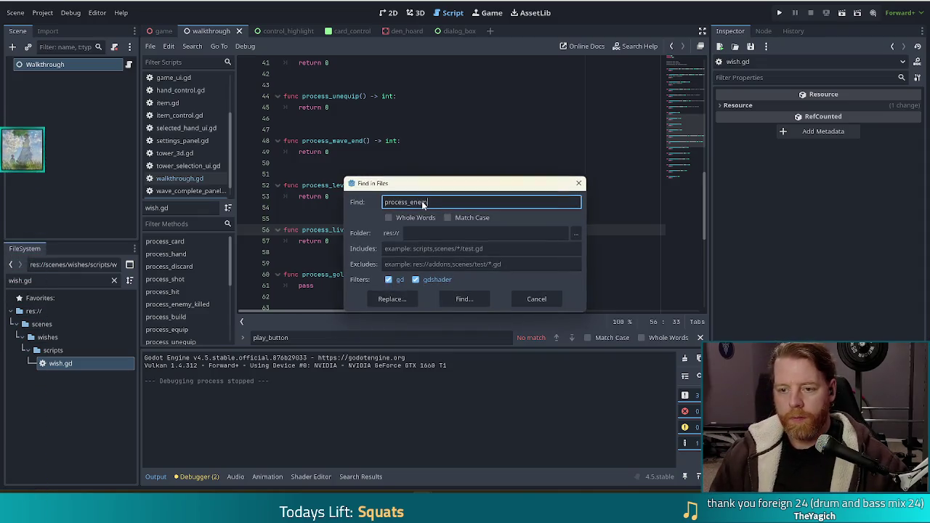
type("y_kille")
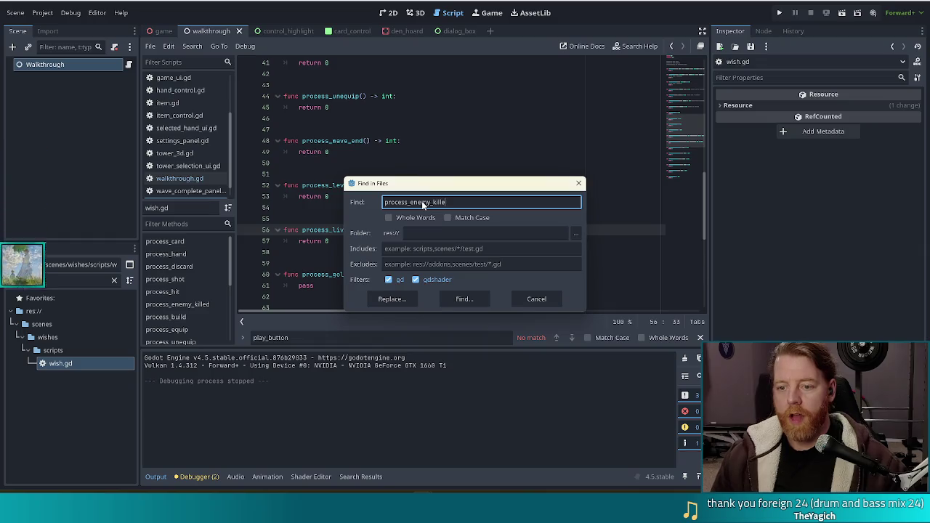
type("d")
left_click(466, 298)
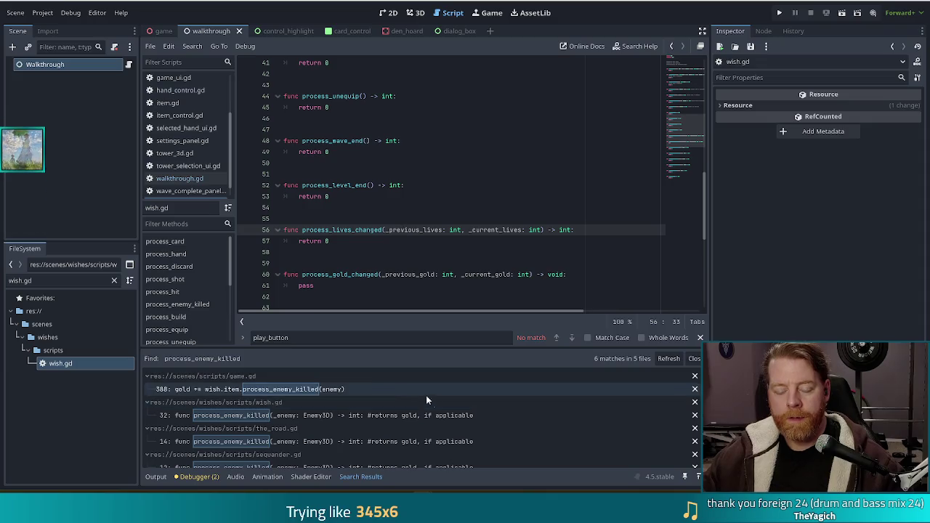
scroll(381, 409, "down", 1)
scroll(383, 406, "up", 1)
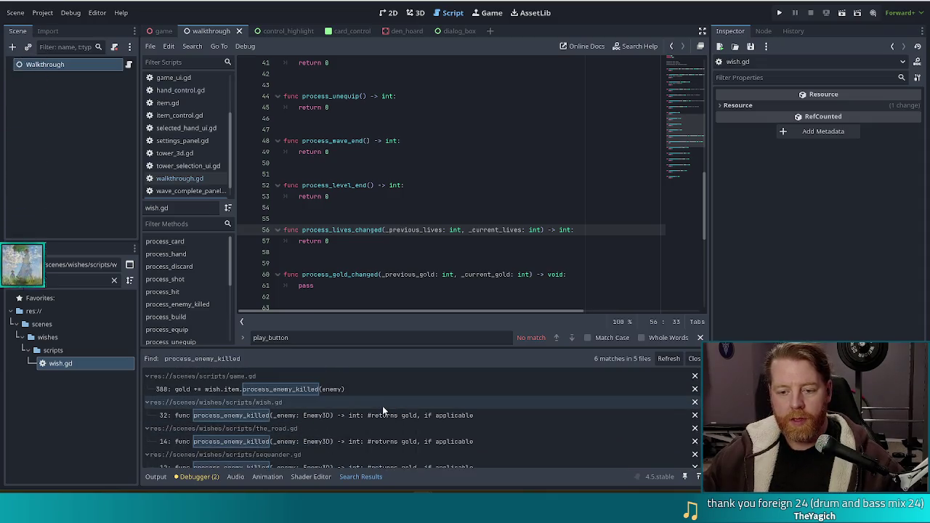
scroll(375, 404, "down", 2)
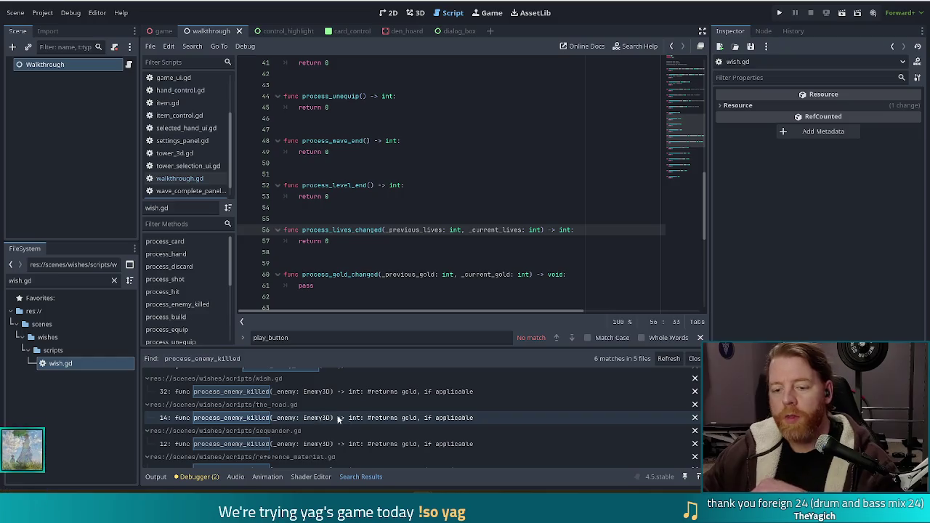
scroll(381, 418, "down", 2)
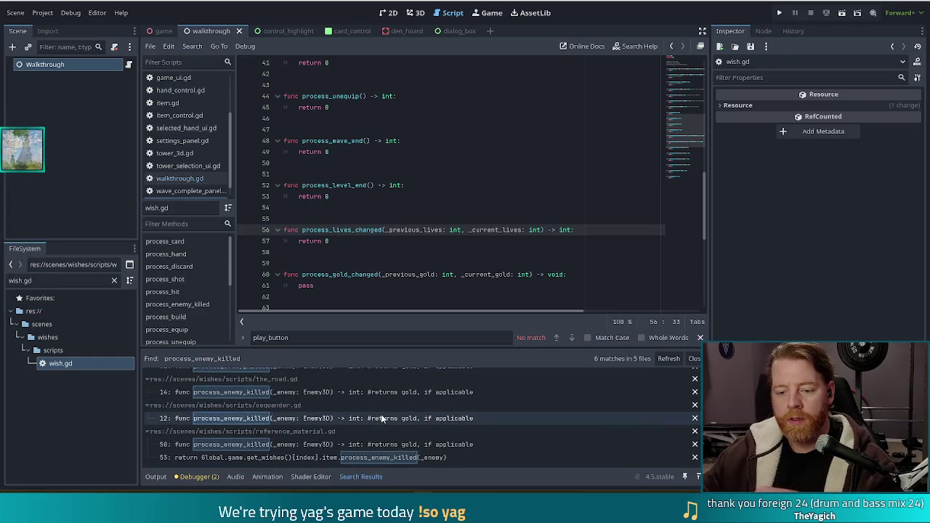
left_click(365, 392)
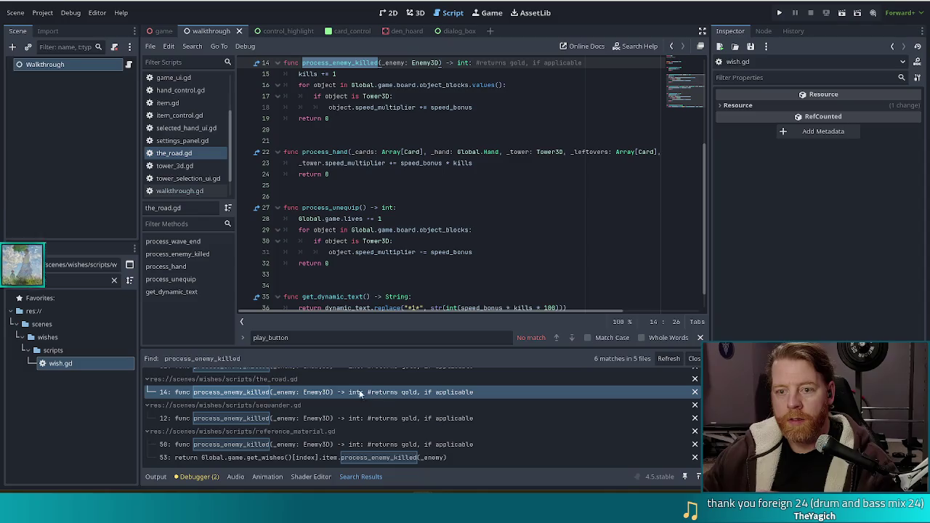
Filter the FileSystem for the_road and load the_road.tres in the Inspector
scroll(473, 205, "up", 1)
scroll(473, 205, "up", 2)
scroll(473, 207, "up", 1)
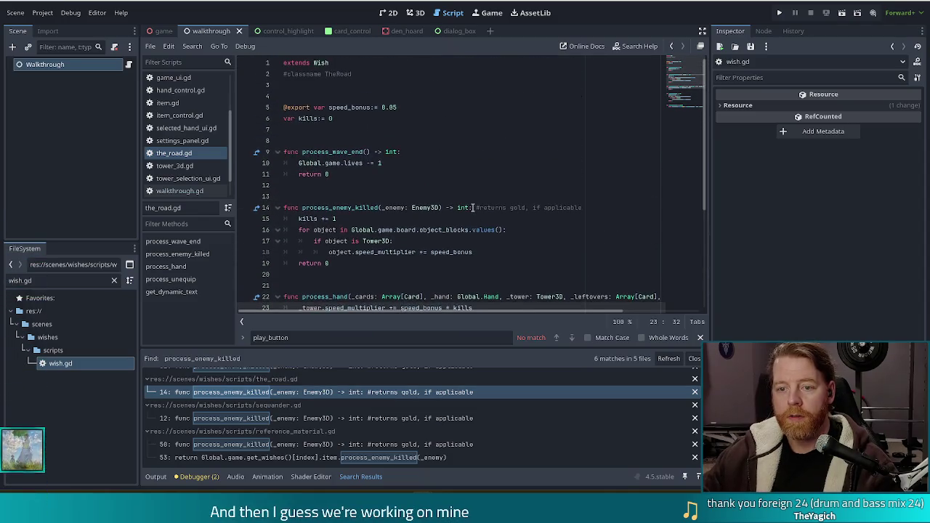
scroll(472, 208, "down", 3)
scroll(472, 208, "down", 1)
left_click_drag(65, 280, 4, 279)
type("the")
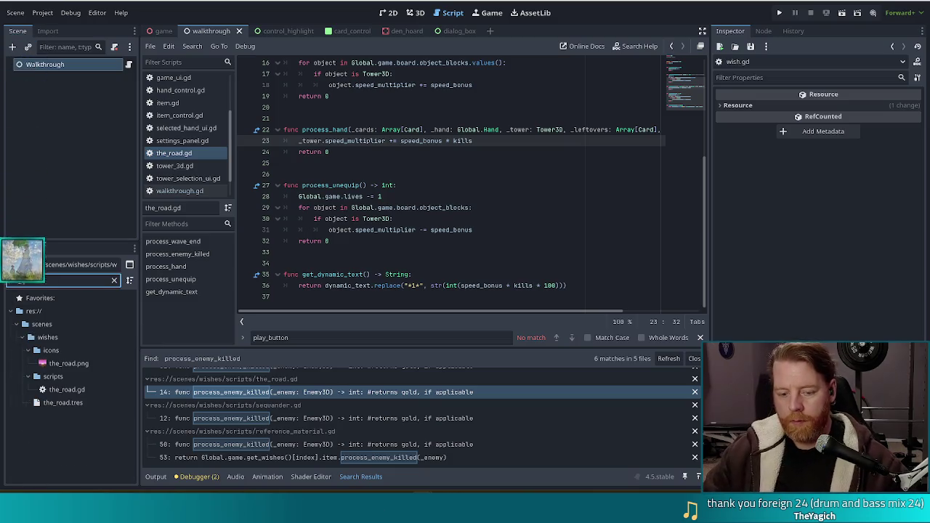
type("_road")
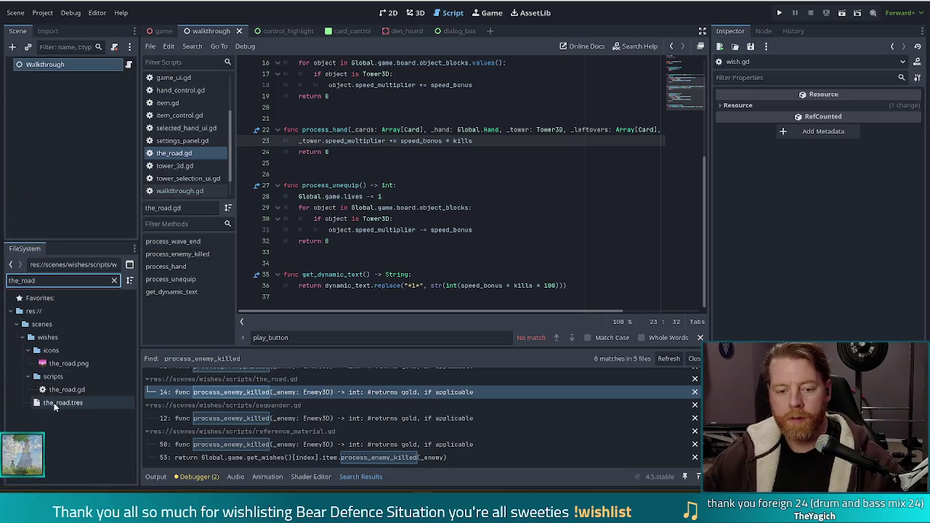
double_click(53, 403)
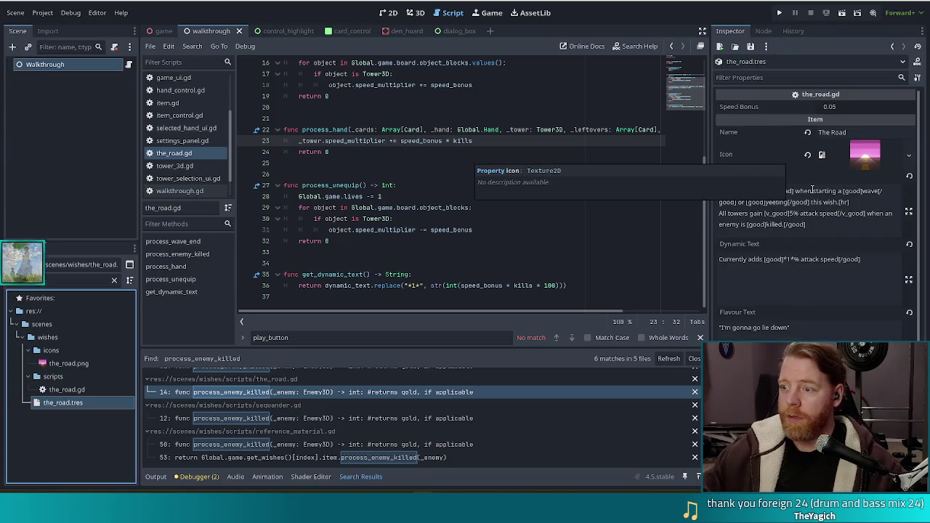
Duplicate the_road.tres as guillotine.tres, then start duplicating the_road.gd
scroll(781, 149, "down", 1)
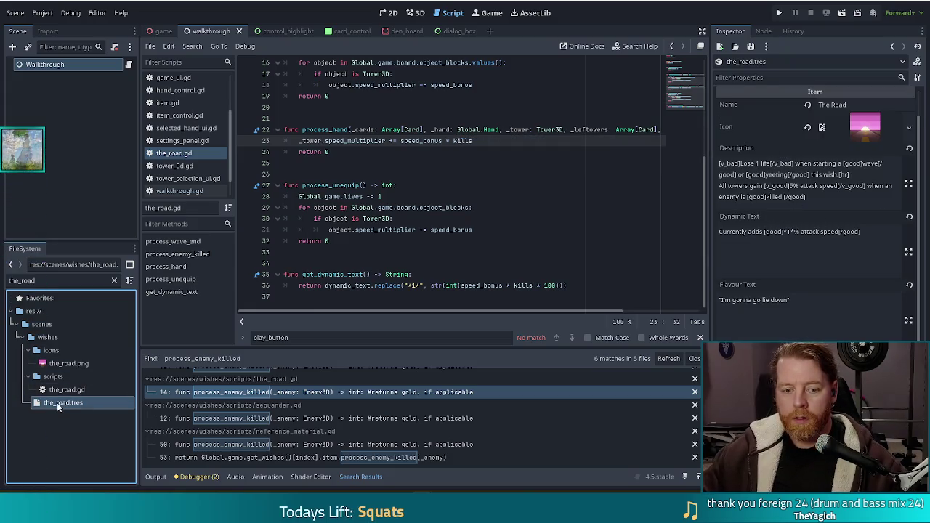
key("ctrl+d")
type("guillotine")
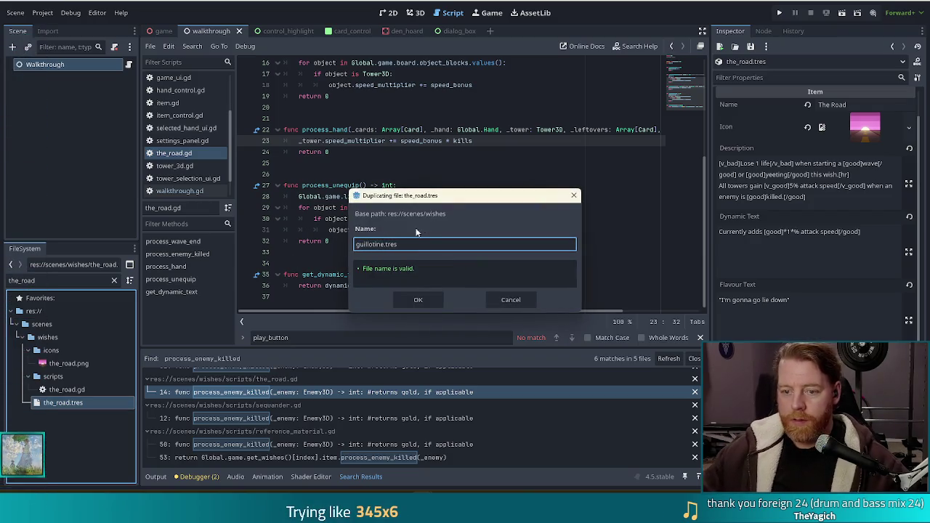
left_click(416, 299)
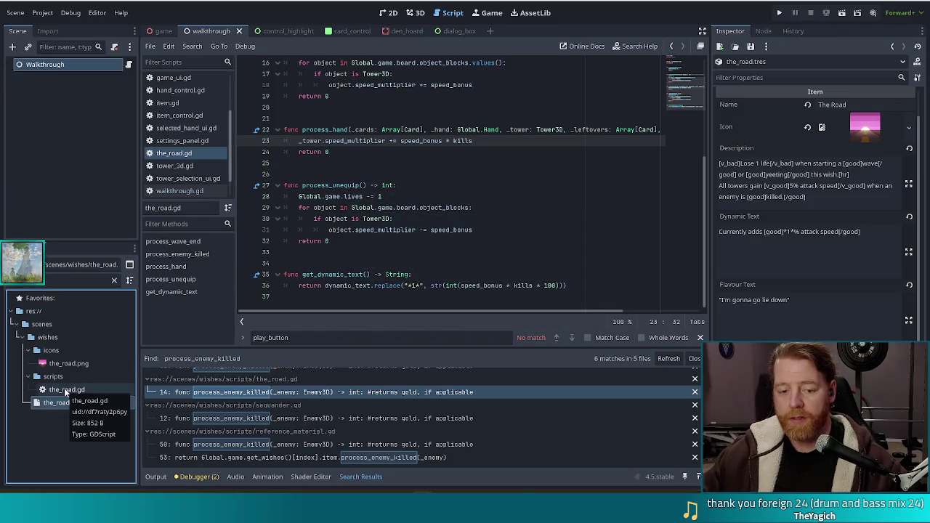
left_click(63, 388)
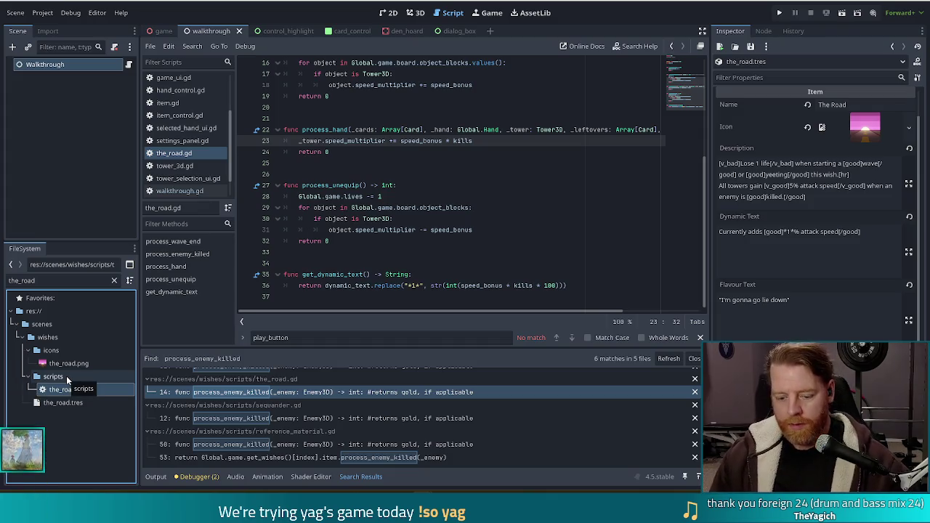
key("ctrl+d")
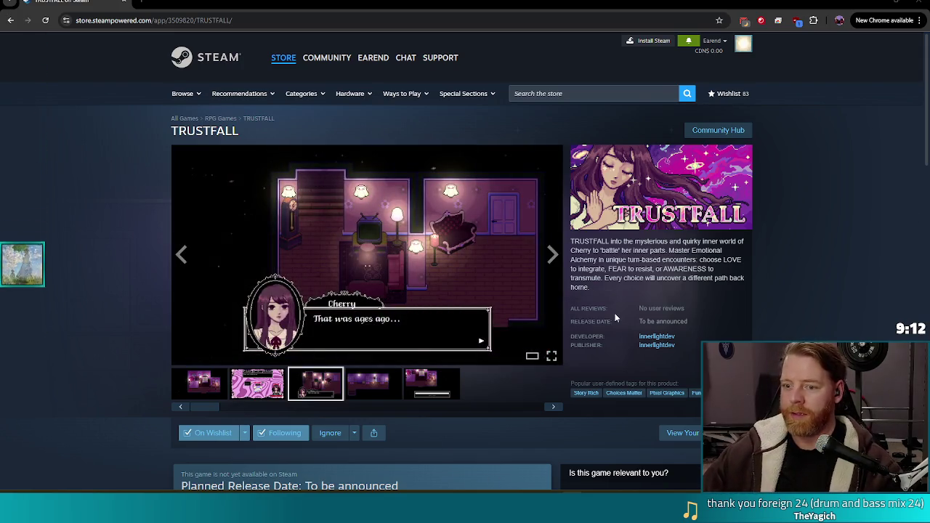
left_click(522, 339)
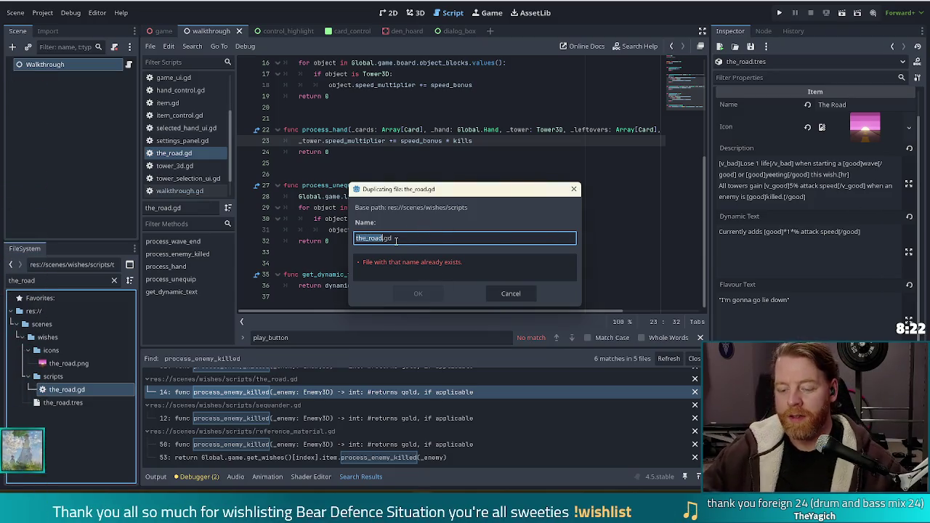
Name the script copy guillotine.gd and close the search results
type("guillotine")
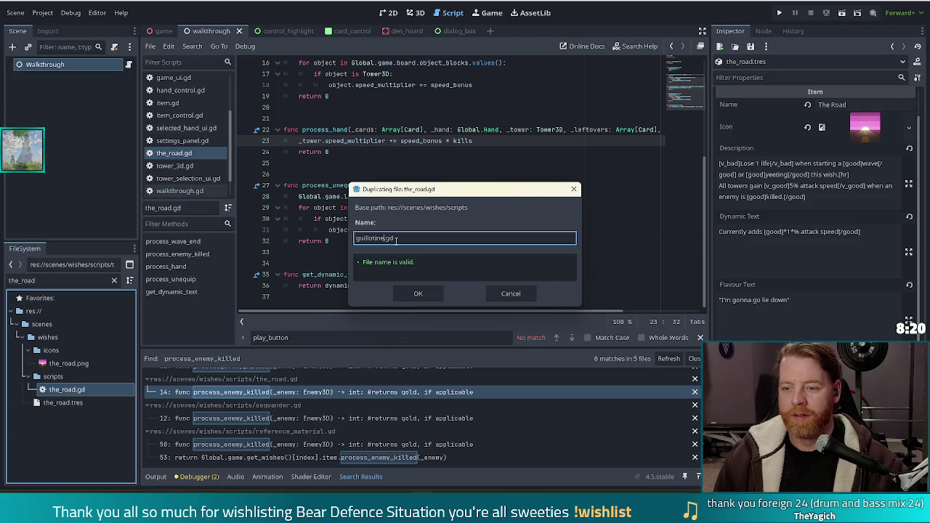
key("Return")
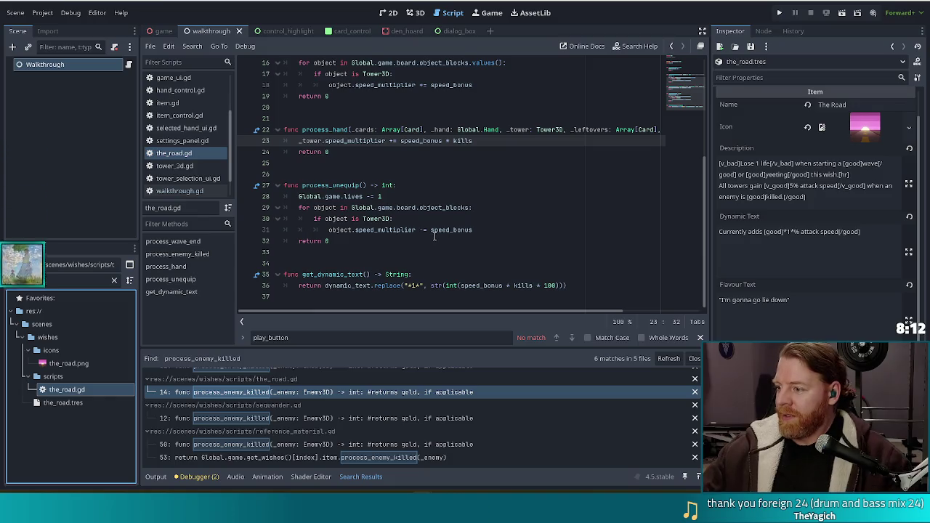
left_click(407, 264)
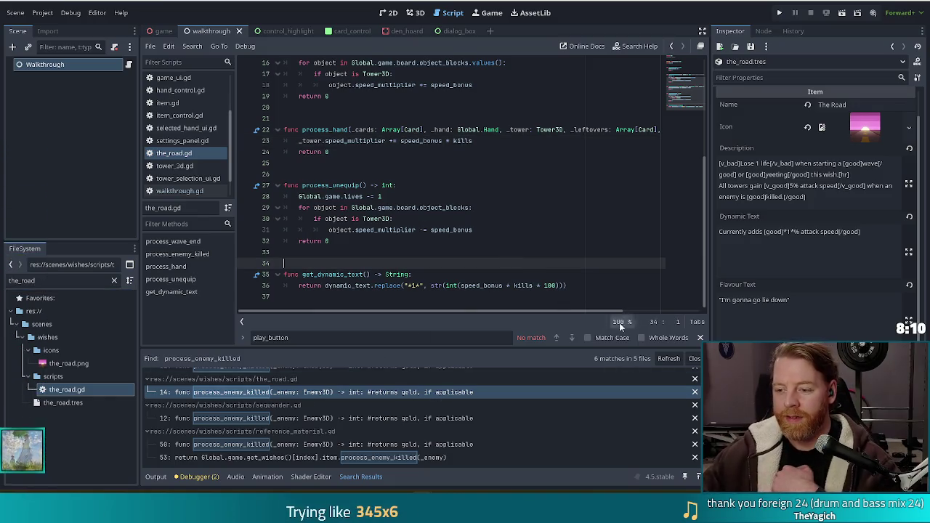
scroll(407, 263, "up", 1)
left_click(694, 359)
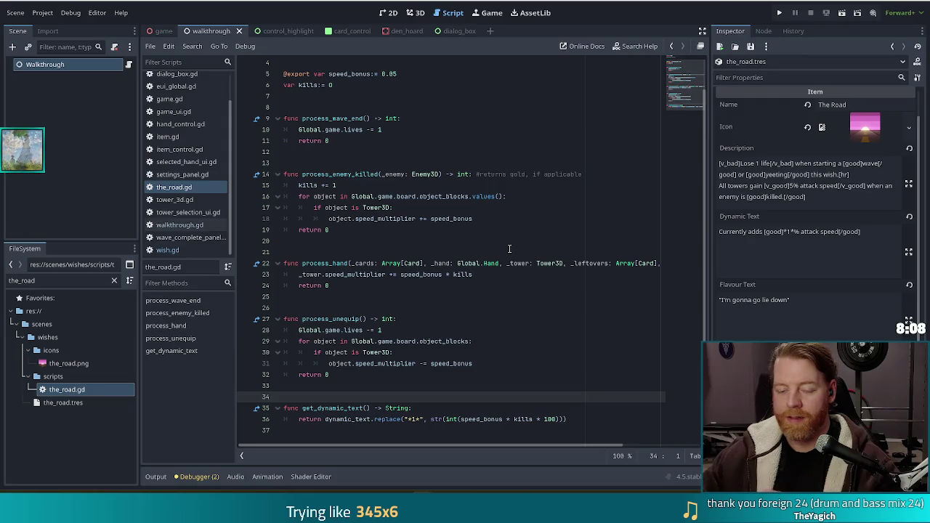
left_click(411, 253)
Filter the FileSystem for guill, inspect guillotine.tres, select guillotine.gd, and save
left_click(60, 281)
type("guill")
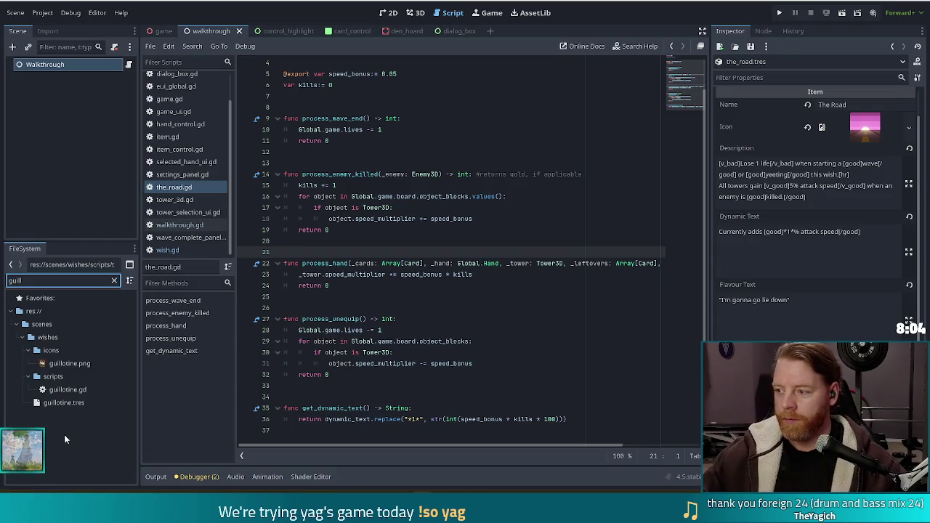
left_click(64, 402)
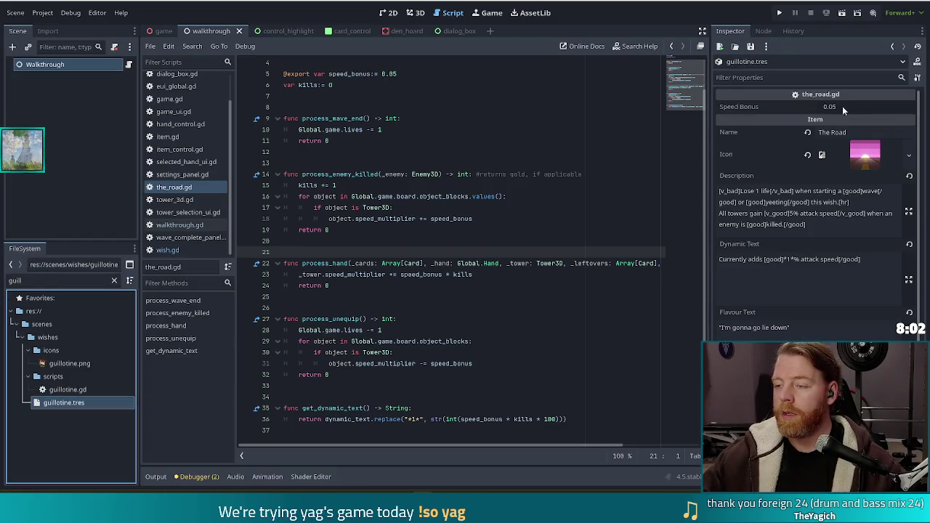
left_click(80, 390)
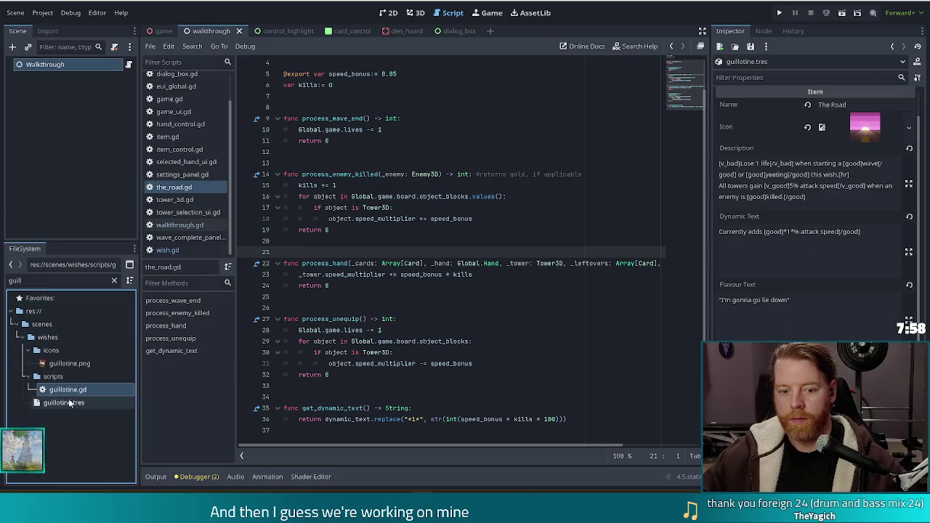
key("ctrl+s")
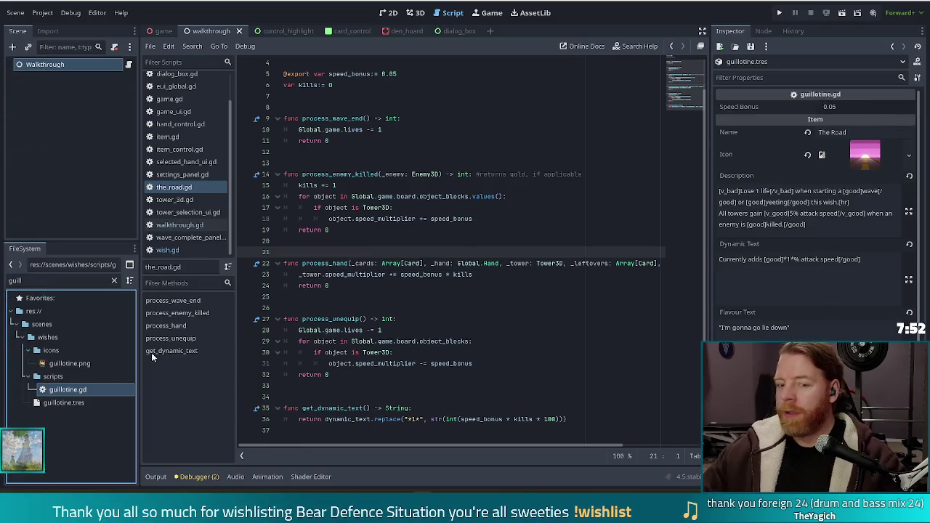
Open guillotine.gd and change the class-name comment to Guillotine
double_click(53, 390)
left_click(447, 219)
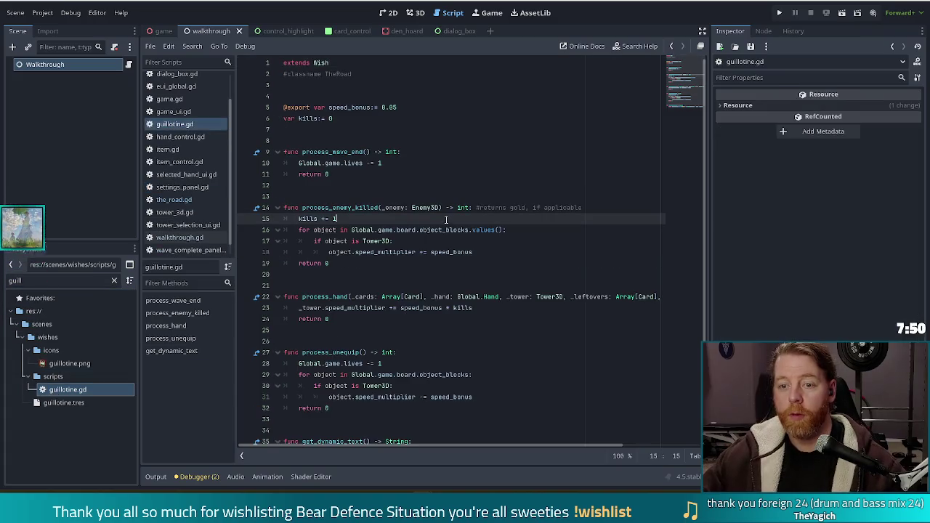
double_click(352, 75)
type("Guillotin")
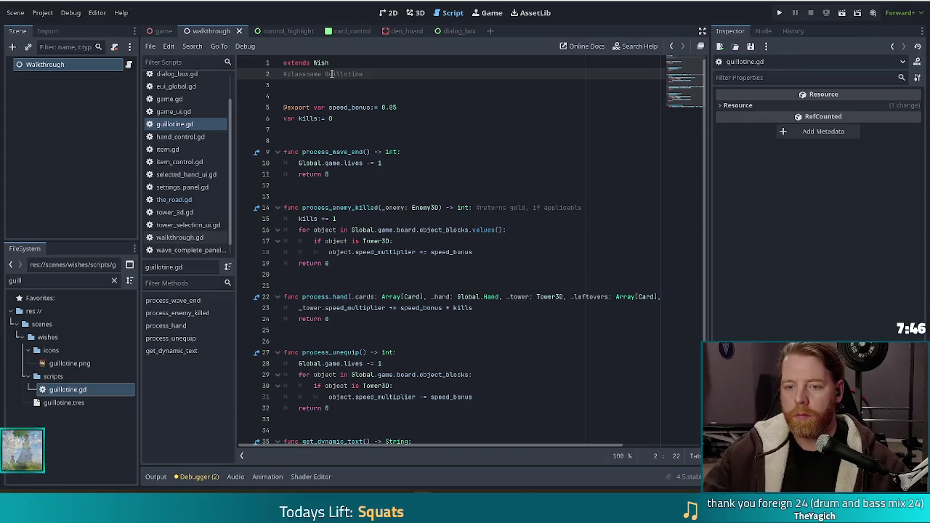
Rename speed_bonus to gold_bonus with value 3 and delete the kills variable line
double_click(365, 107)
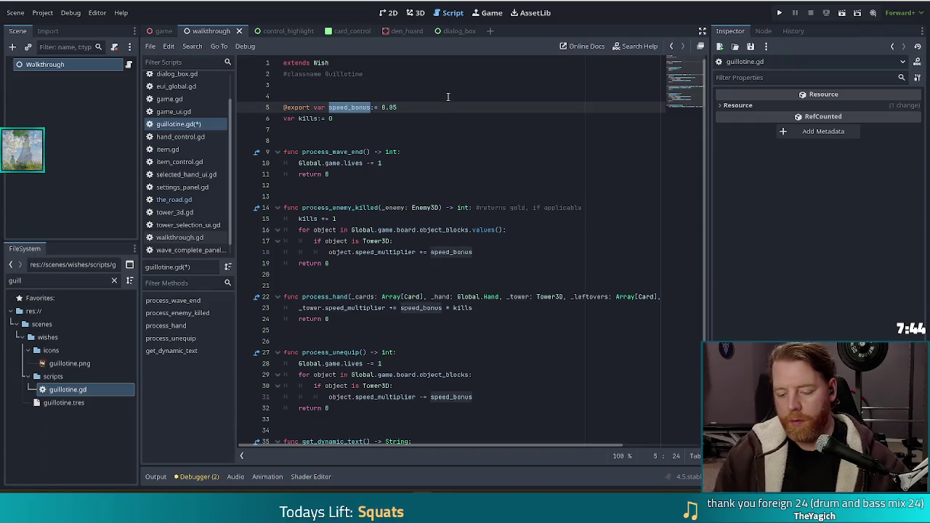
type("gold")
type("_bonus")
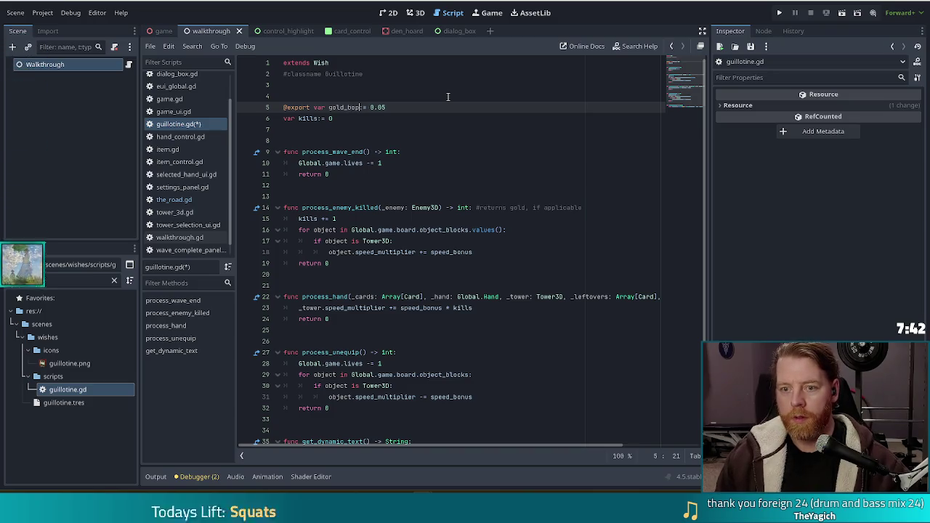
mouse_move(394, 107)
left_mouse_down()
mouse_move(376, 108)
mouse_move(410, 107)
left_mouse_up()
type("3")
key("BackSpace")
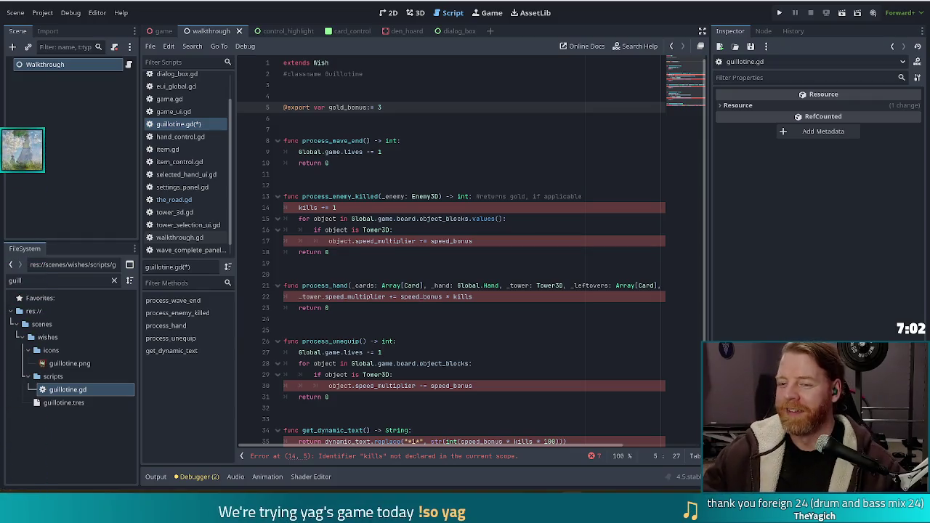
left_click(299, 208)
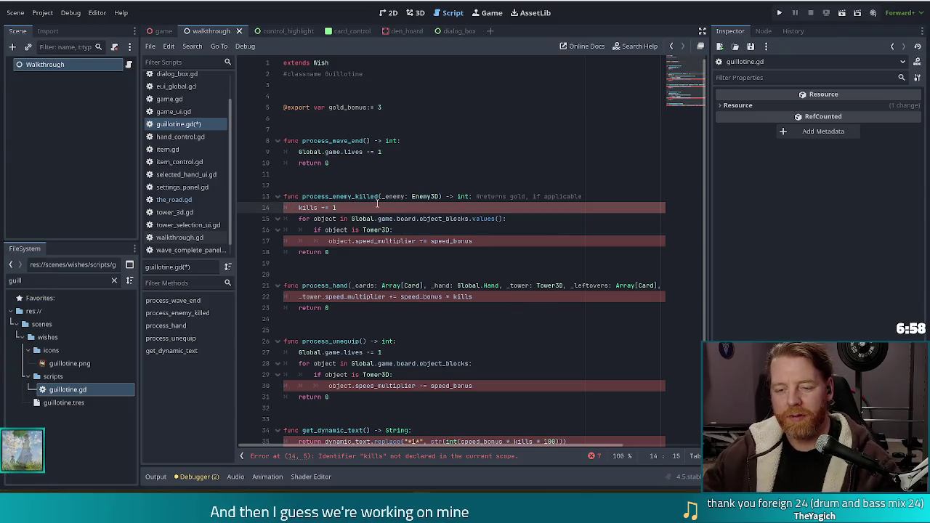
Delete the process_hand and process_unequip functions and the leftover blank line
left_click_drag(345, 321, 331, 253)
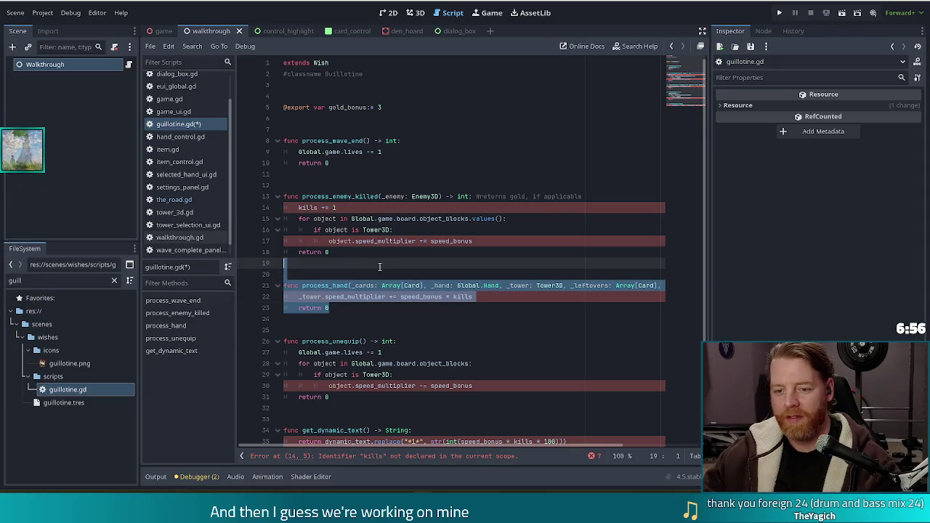
key("BackSpace")
left_click_drag(340, 339, 283, 263)
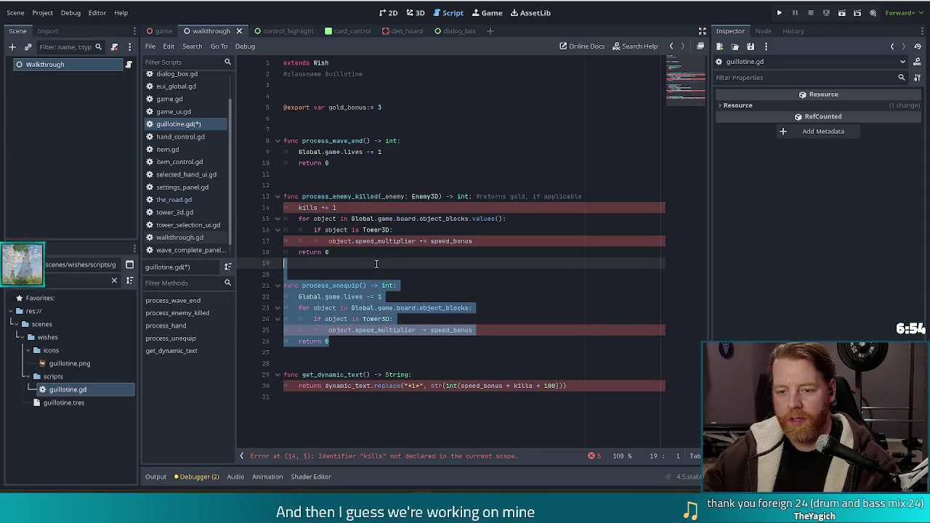
key("BackSpace")
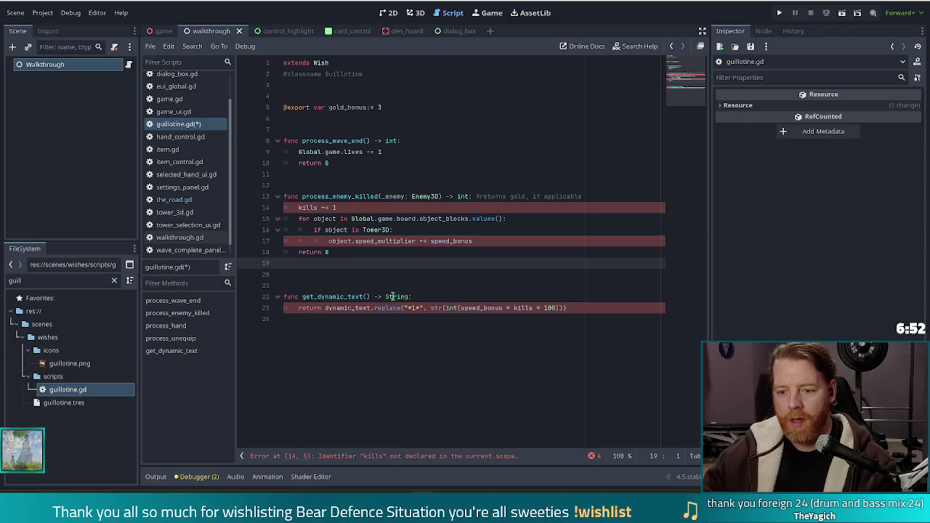
left_click(343, 285)
key("BackSpace")
Delete the get_dynamic_text and process_wave_end functions along with the extra empty lines
left_click_drag(570, 306, 588, 272)
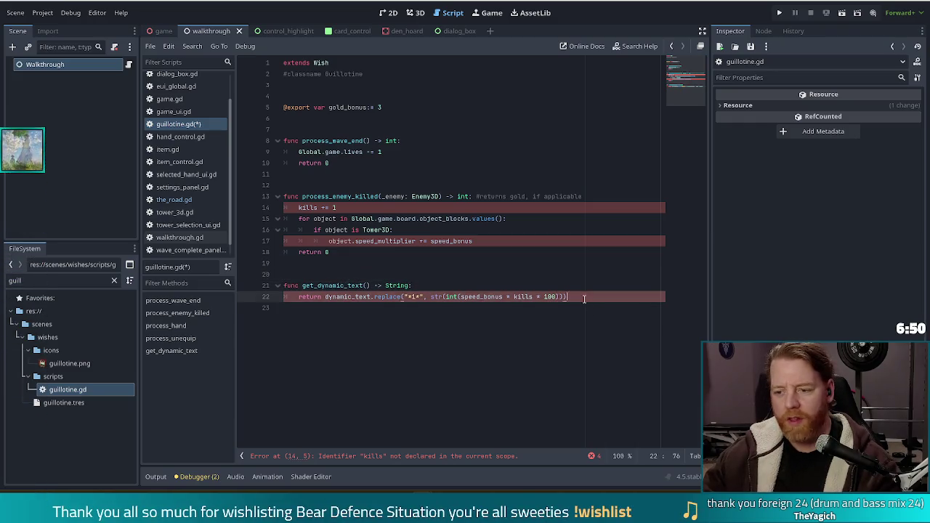
key("BackSpace")
key("Up")
left_click(385, 285)
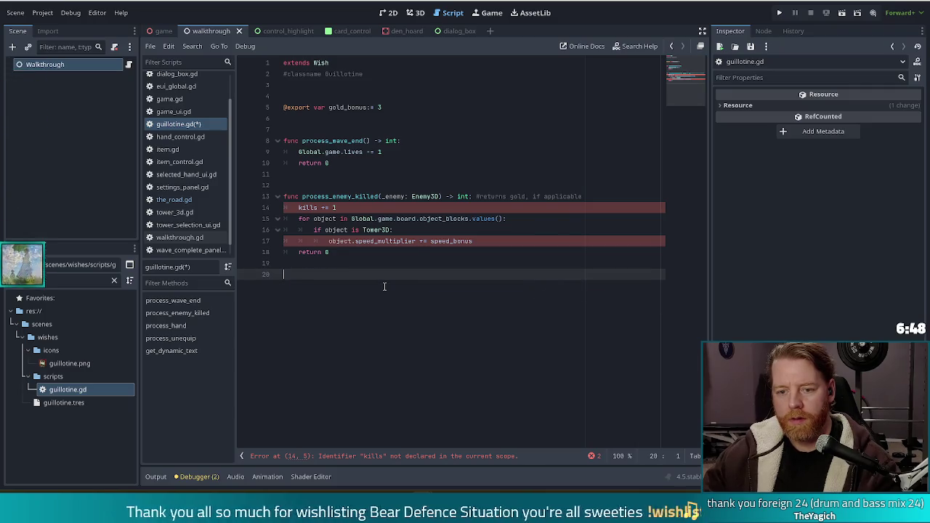
key("BackSpace")
key("BackSpace")
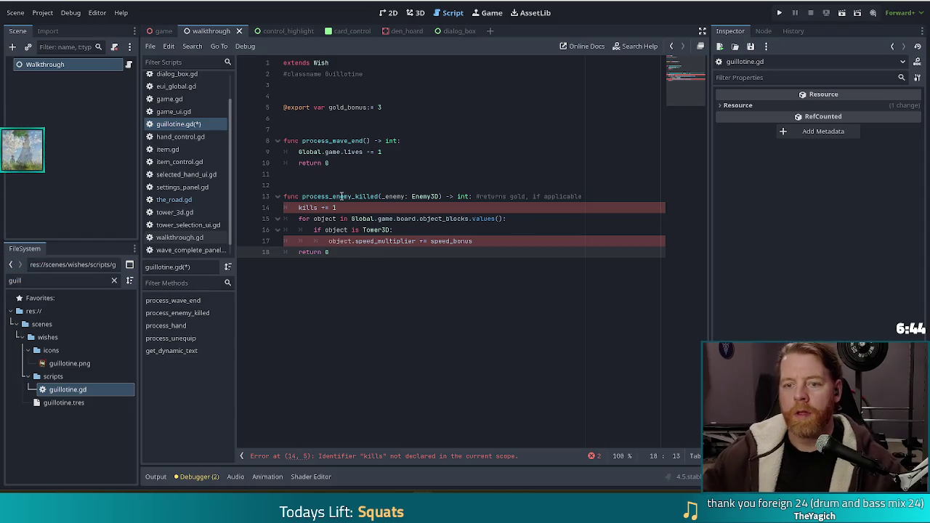
left_click_drag(341, 163, 346, 125)
key("BackSpace")
key("BackSpace")
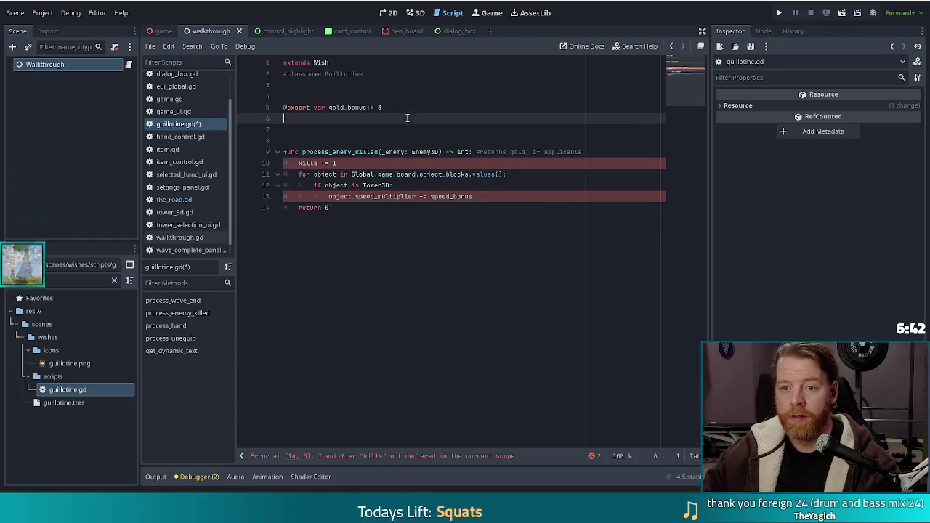
key("BackSpace")
left_click(393, 152)
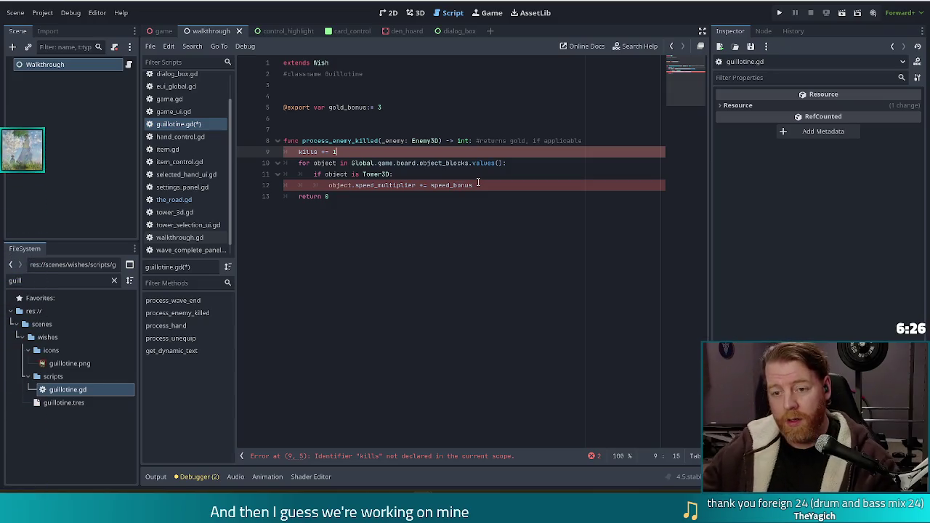
left_click(426, 140, "ctrl")
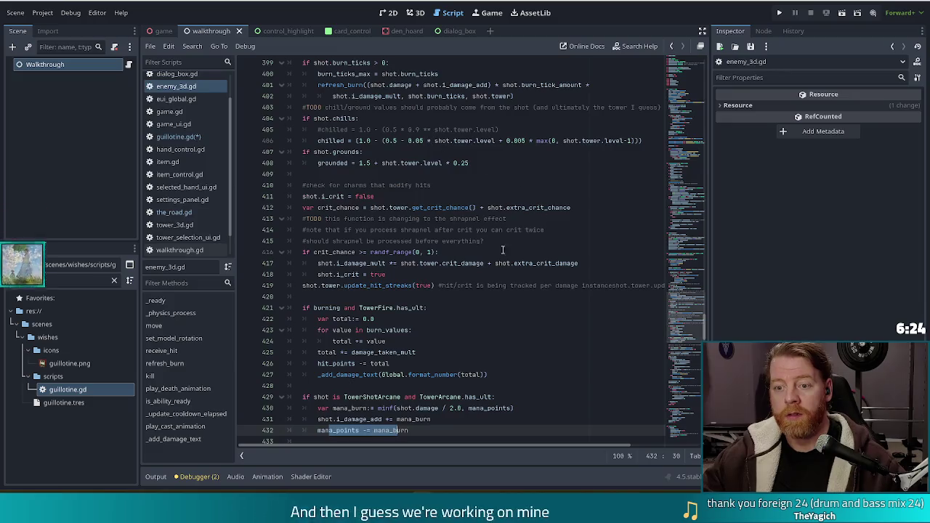
left_click_drag(696, 316, 678, 89)
left_click(472, 141)
scroll(364, 224, "down", 1)
left_click(372, 252)
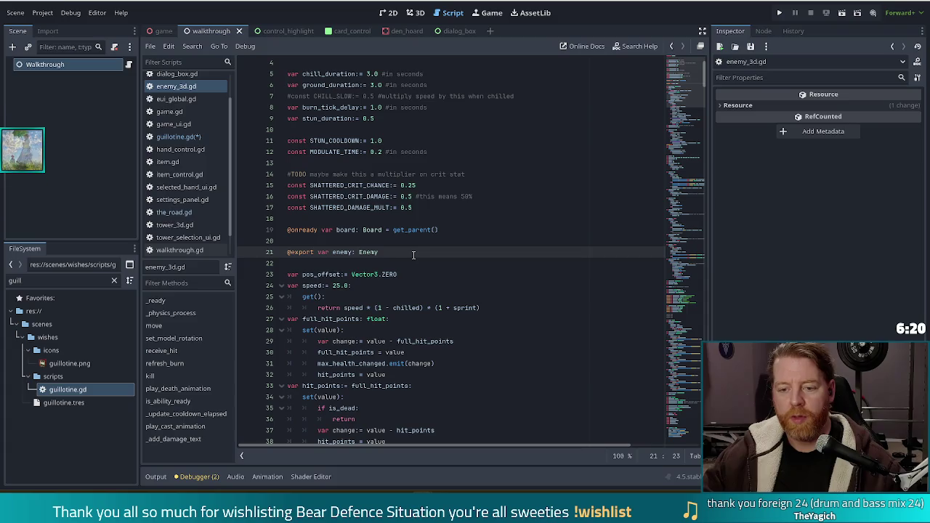
key("alt+Left")
key("alt+Left")
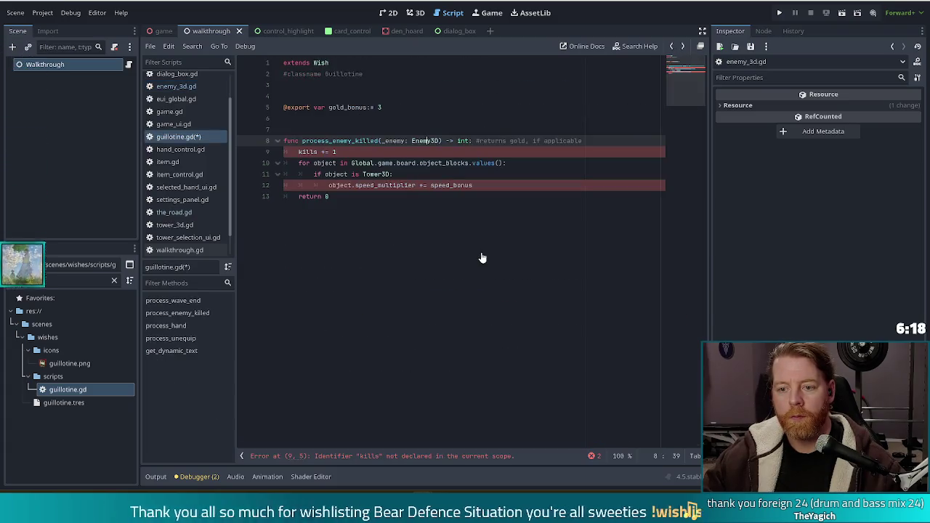
left_click_drag(474, 186, 289, 154)
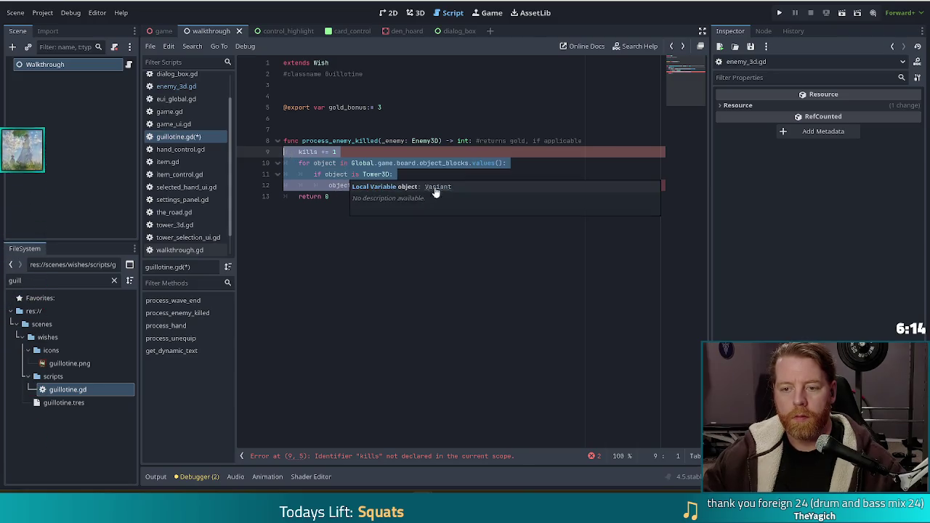
left_click(429, 195)
key("alt+Left")
left_click(481, 186)
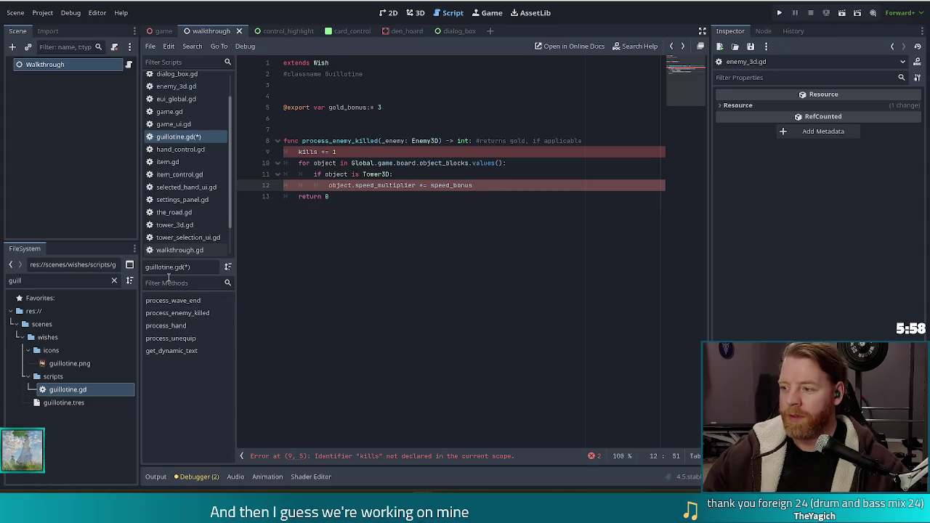
Replace the old loop body with an if check that the killed enemy is a boss
left_click_drag(474, 185, 301, 152)
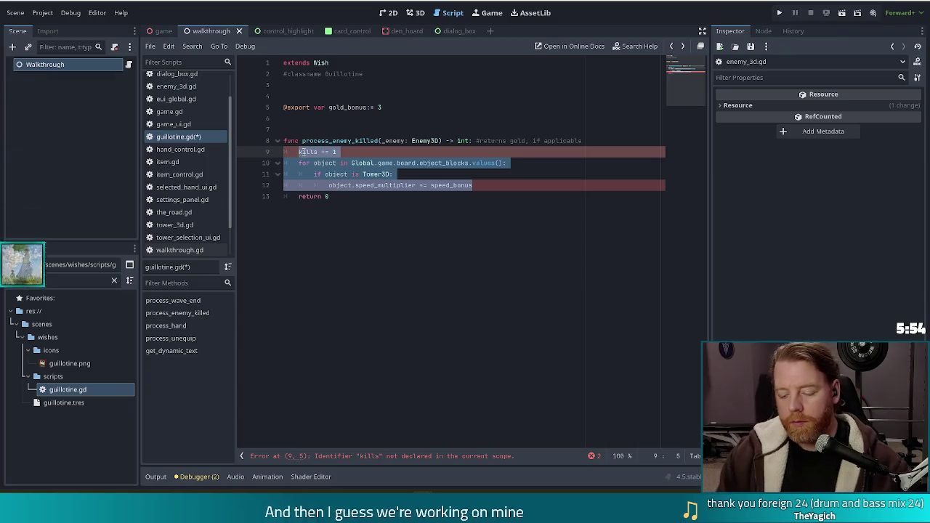
type("if _")
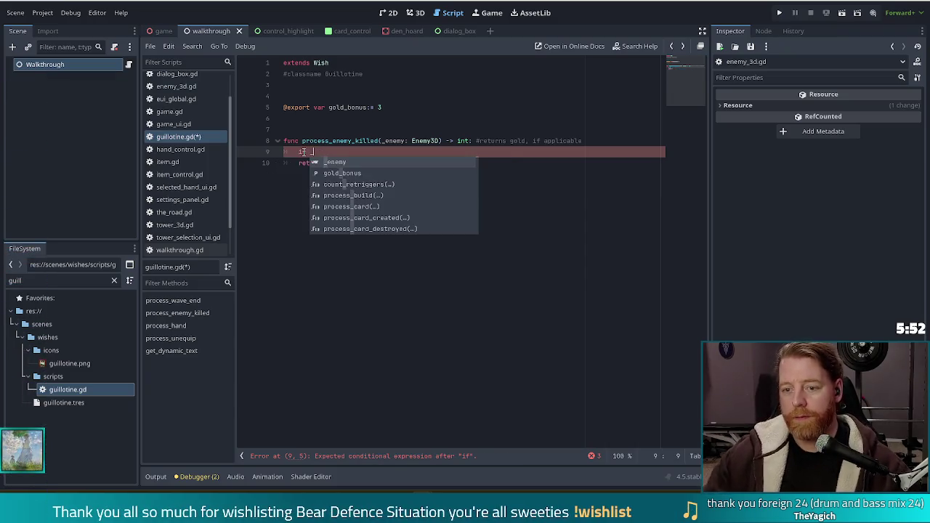
left_click(383, 141)
key("BackSpace")
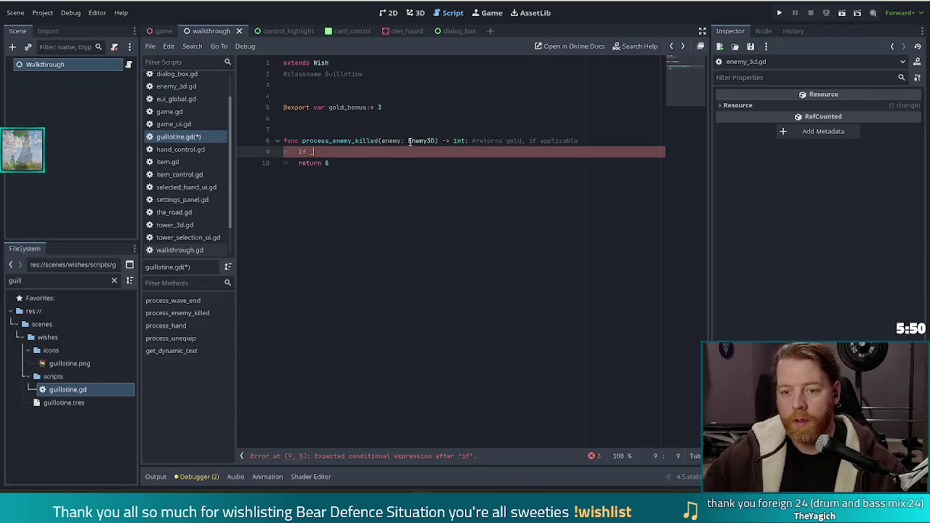
type("emy.enemy")
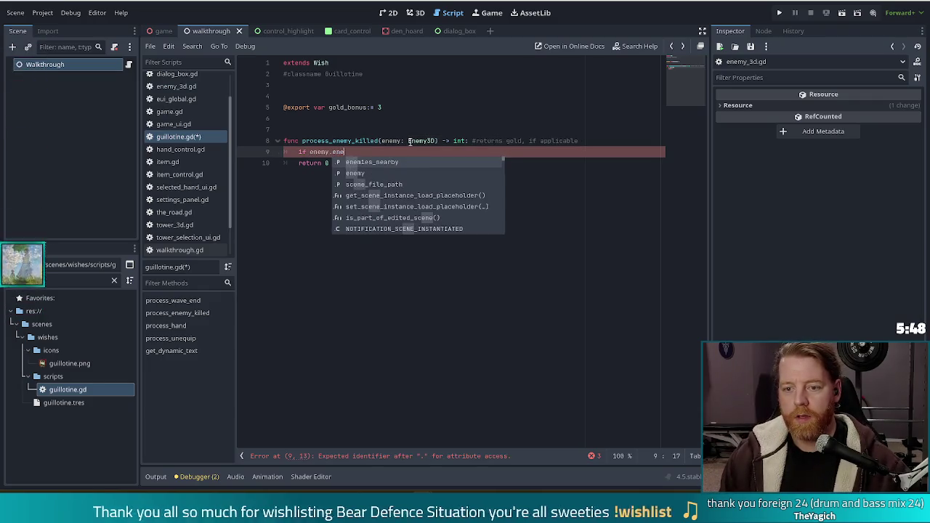
key("Escape")
type(" == Gam")
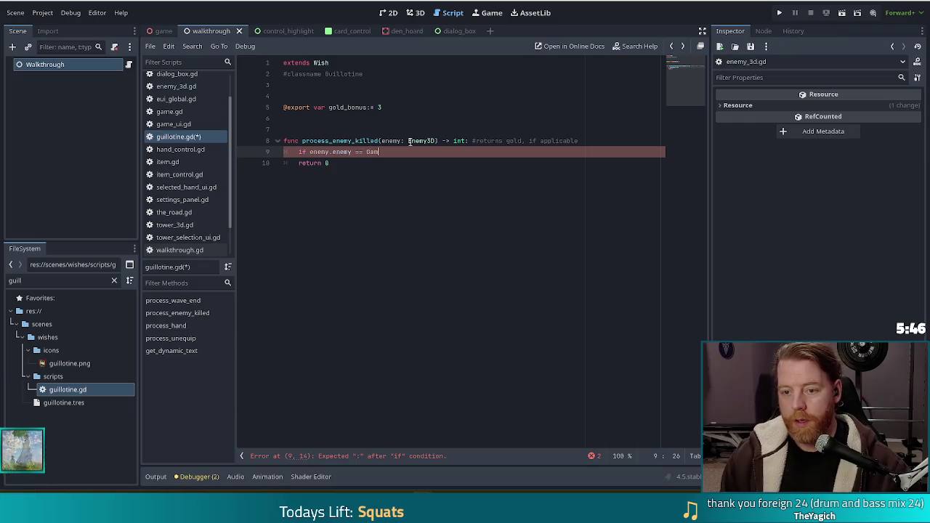
key("BackSpace")
key("BackSpace")
type("lobal.game.")
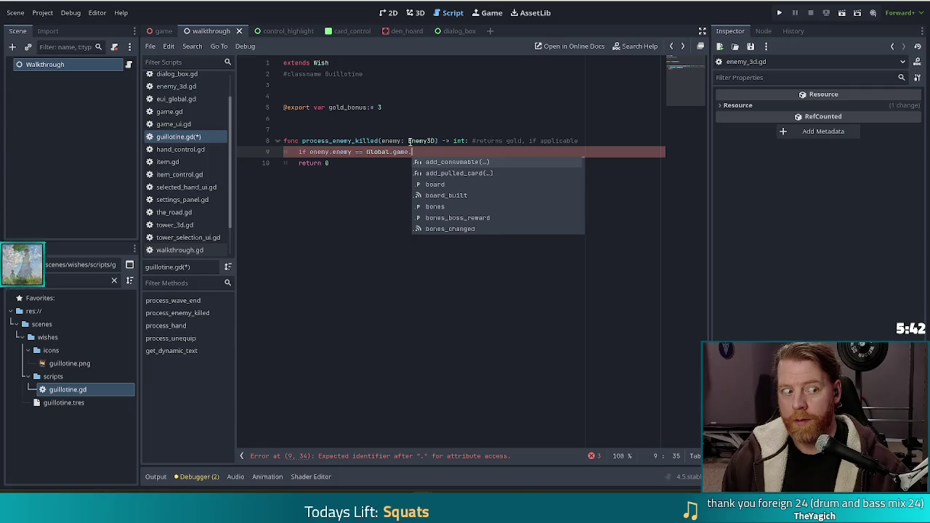
type("wave")
key("Return")
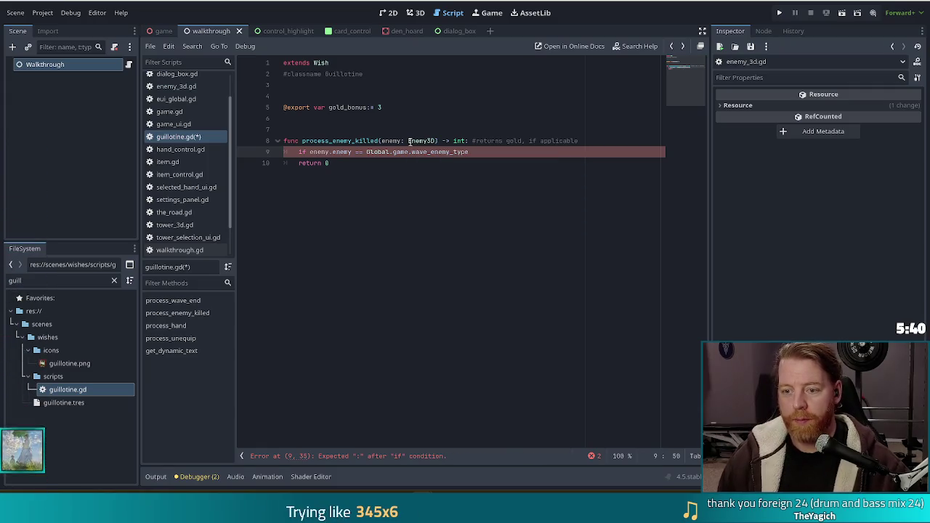
type(".boss")
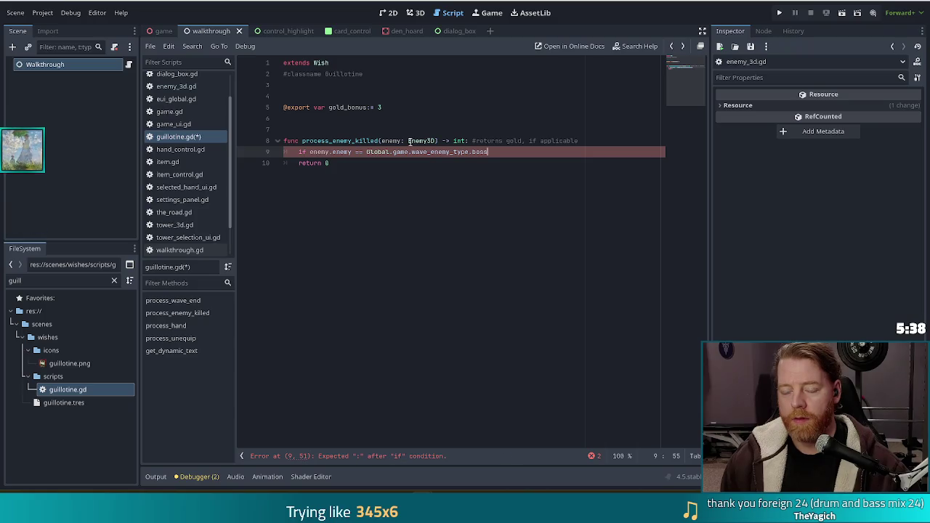
type(":")
Add Global.game.gold += gold_bonus inside the boss check and save the script
key("Return")
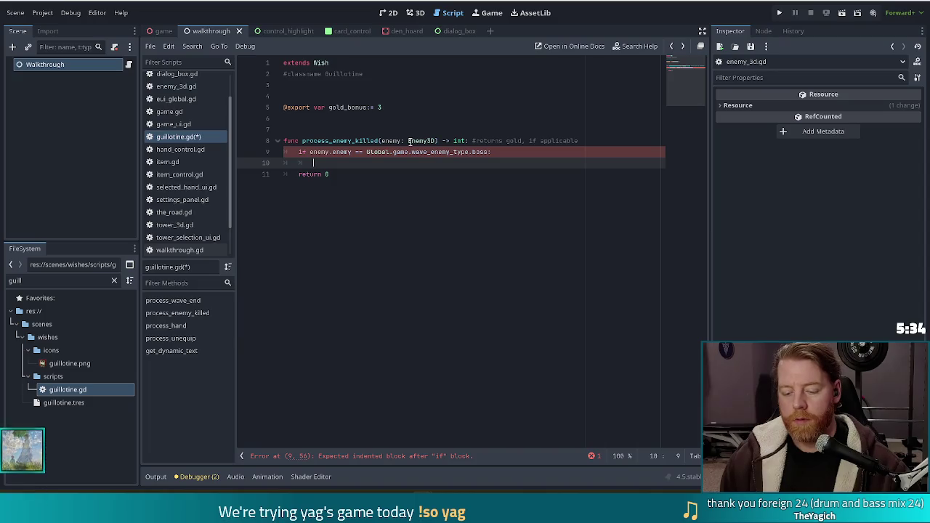
type("Global.game")
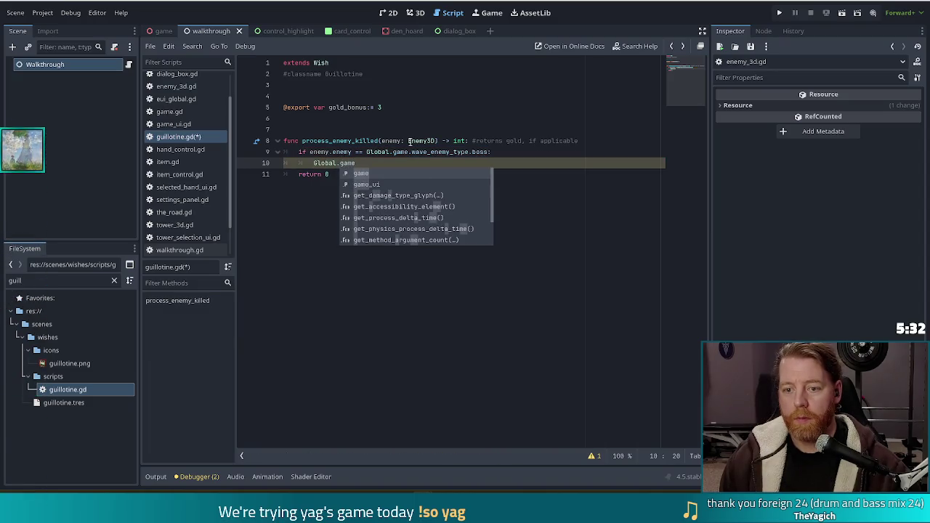
type(".gold")
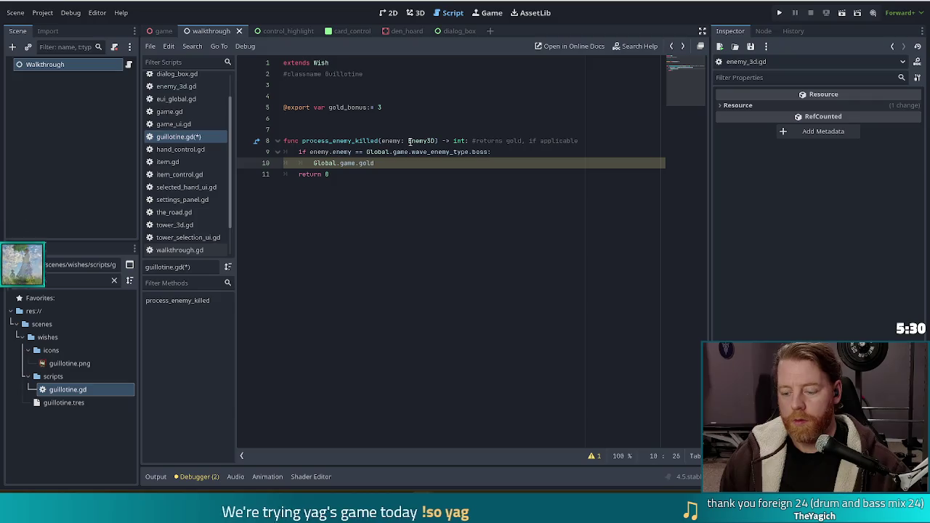
type(" += gold")
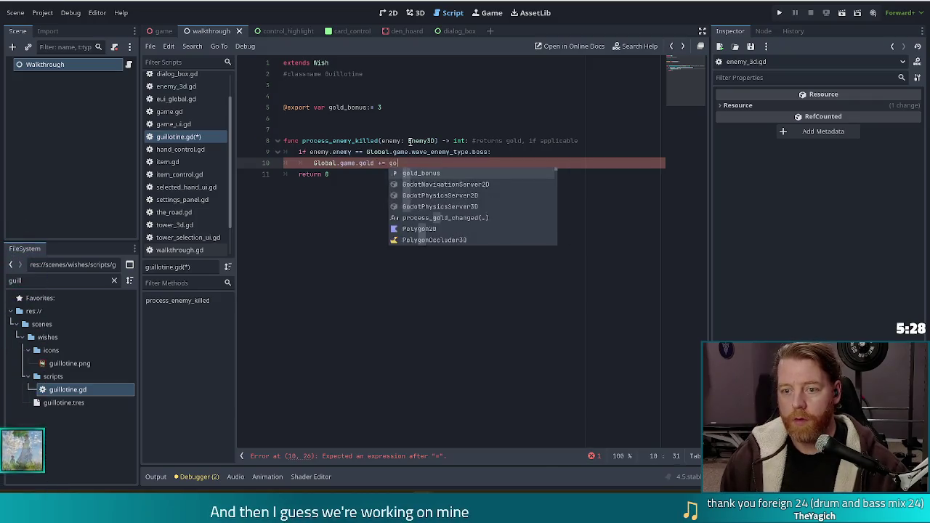
type("_bonus")
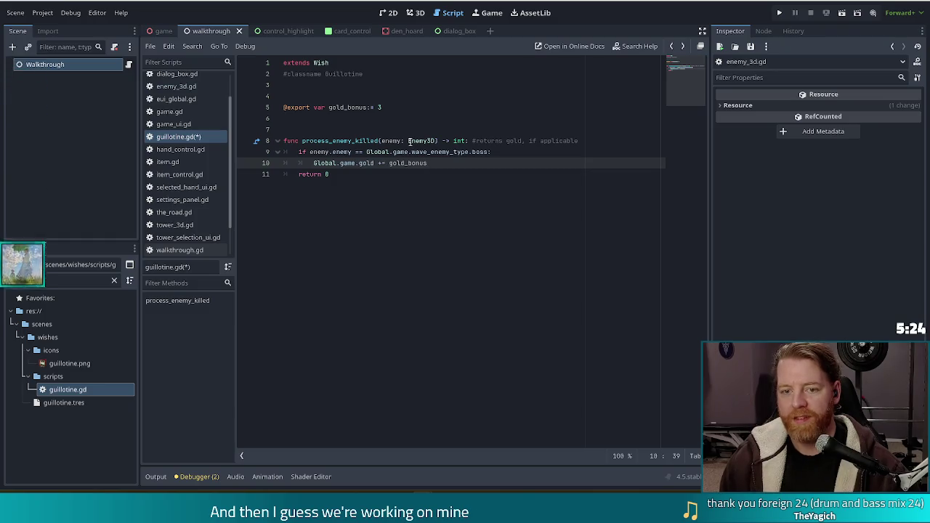
key("ctrl+s")
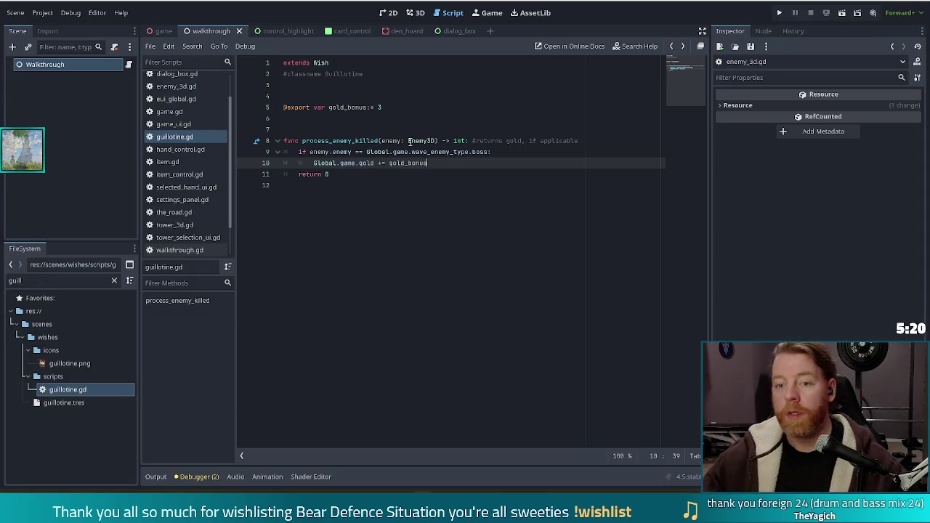
Name the guillotine.tres wish 'Guillotine' and set guillotine.png as its icon
left_click(67, 402)
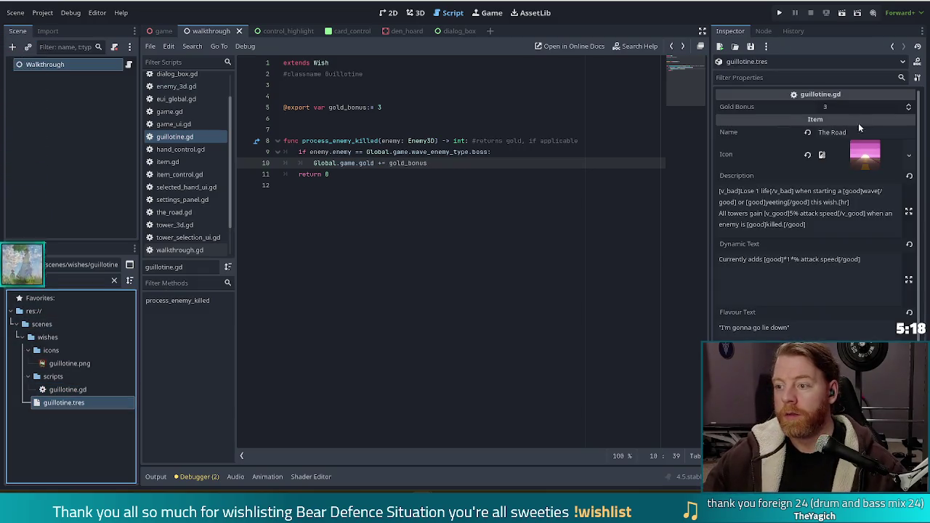
left_click(836, 132)
type("Guillotine")
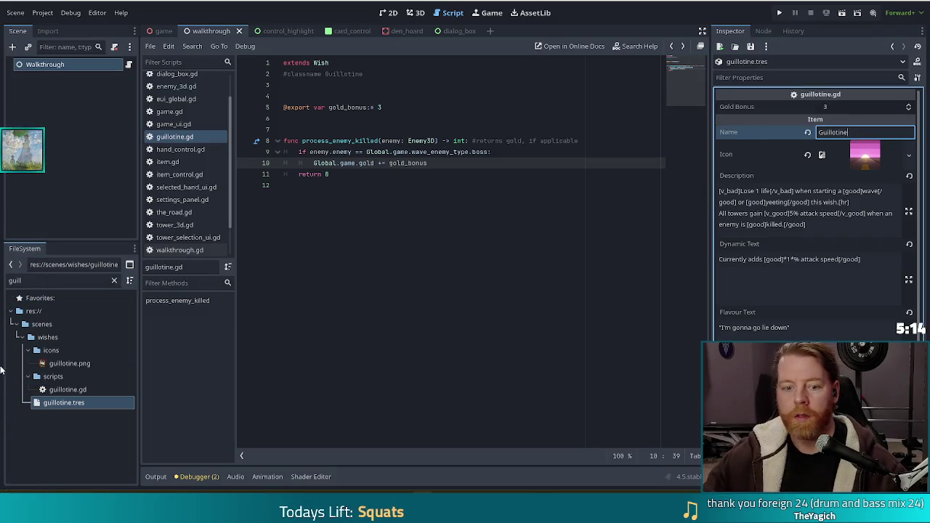
left_click_drag(69, 364, 682, 196)
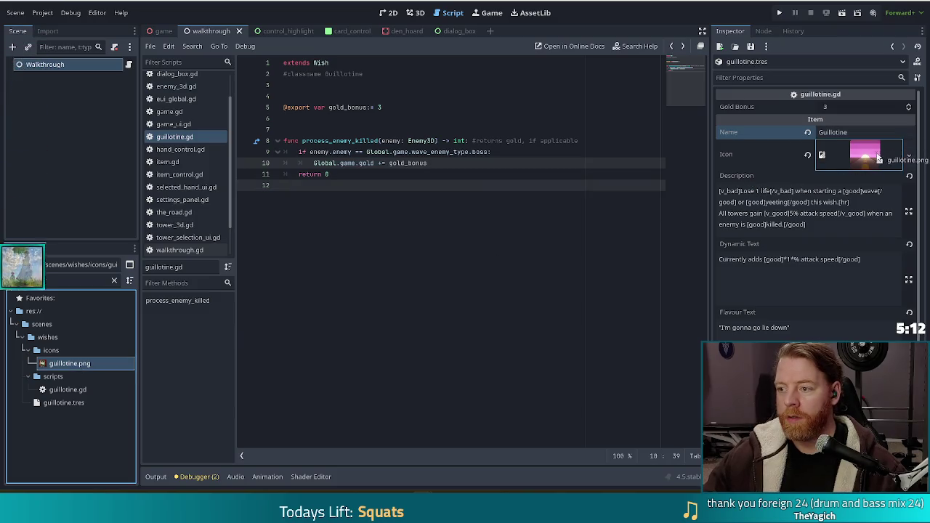
left_click_drag(886, 154, 885, 154)
key("Tab")
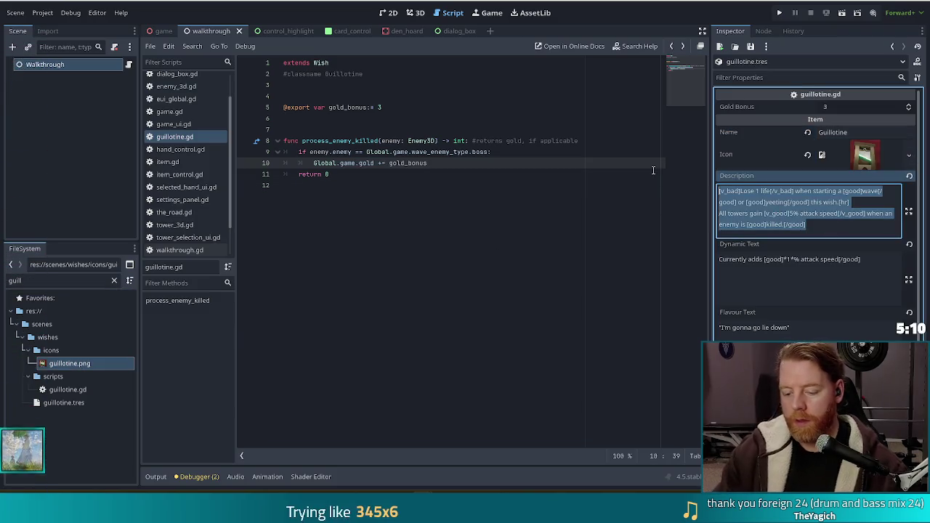
Replace the wish description with 'Gain 3 gold upon killing a boss.'
type("Gain 3 gold")
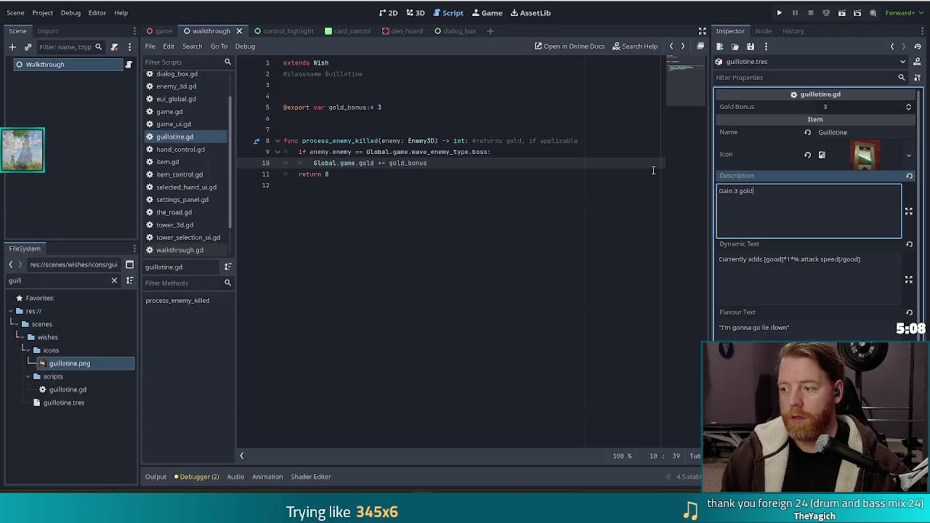
type("lling a boss.")
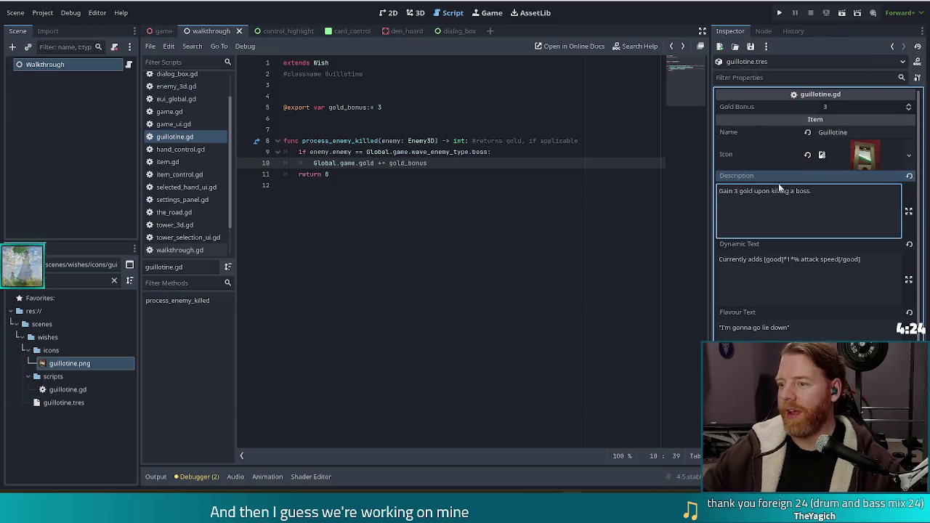
left_click(867, 264)
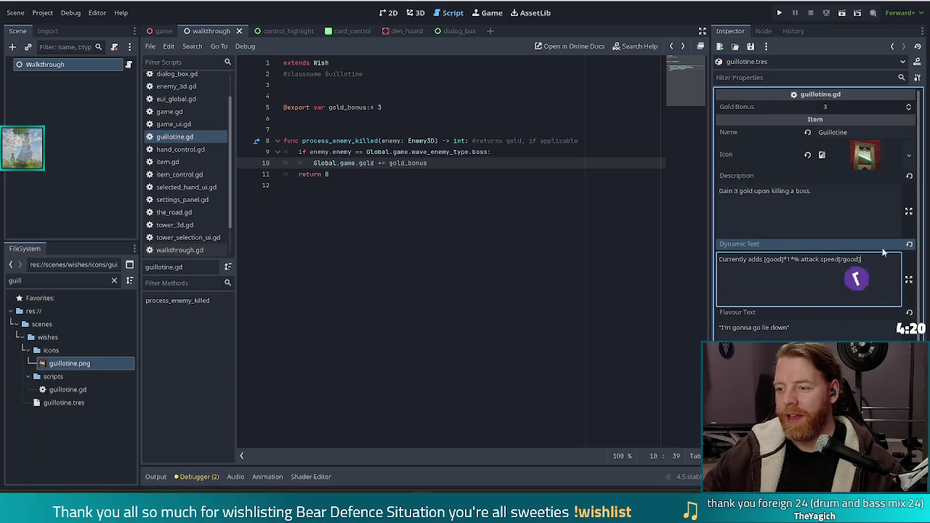
Delete the old attack-speed line from the Dynamic Text field
key("ctrl+a")
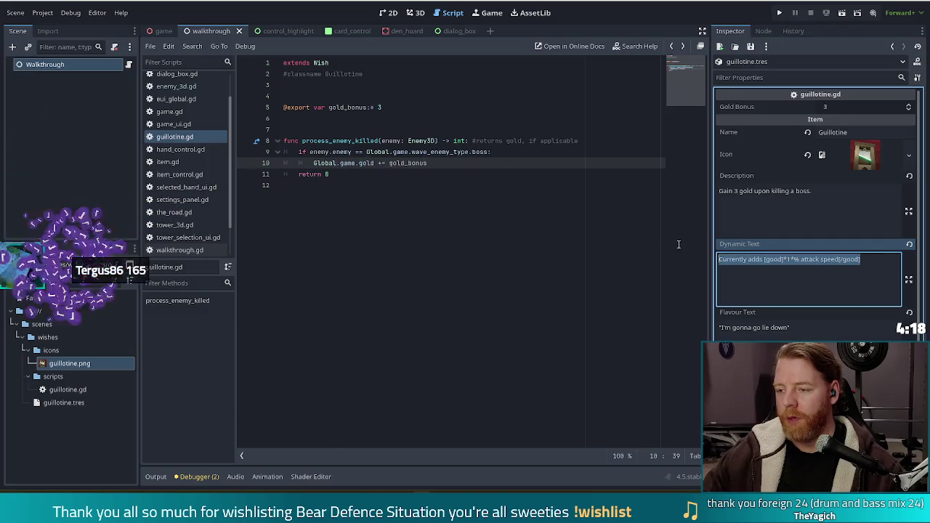
key("BackSpace")
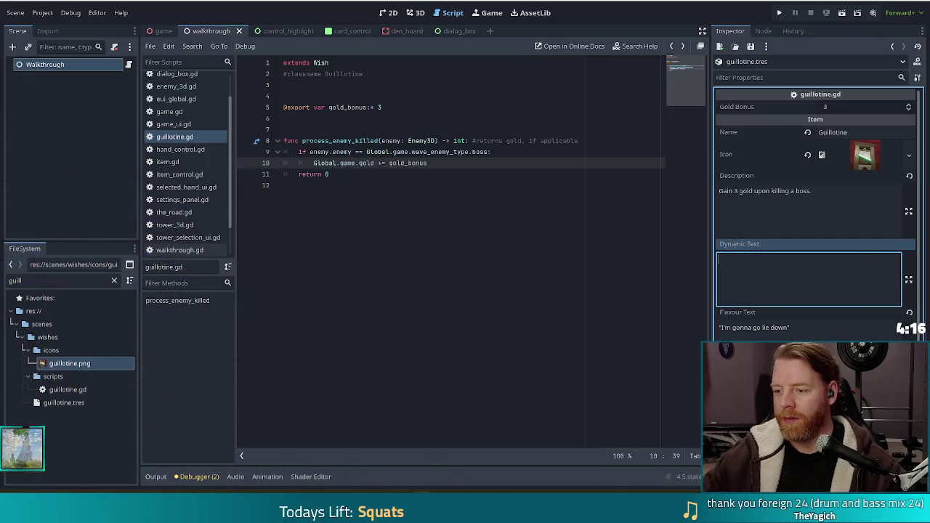
key("Tab")
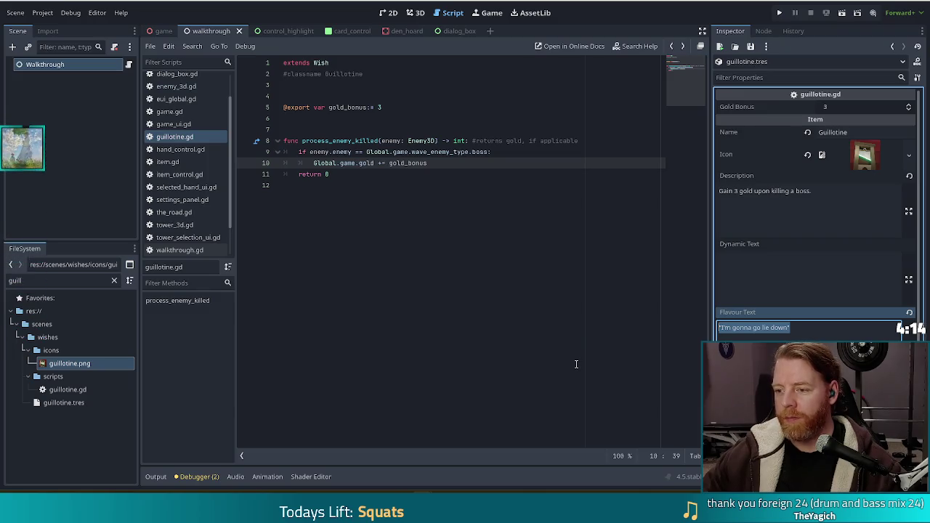
Write new flavour text beginning "Maybe it will happen today" and save guillotine.tres
scroll(793, 222, "down", 1)
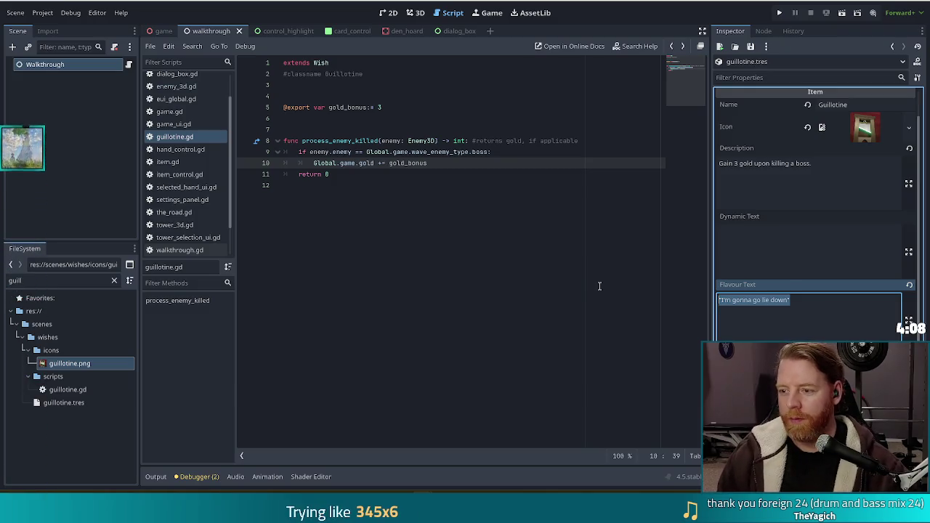
type("\"Maybe it will happen today")
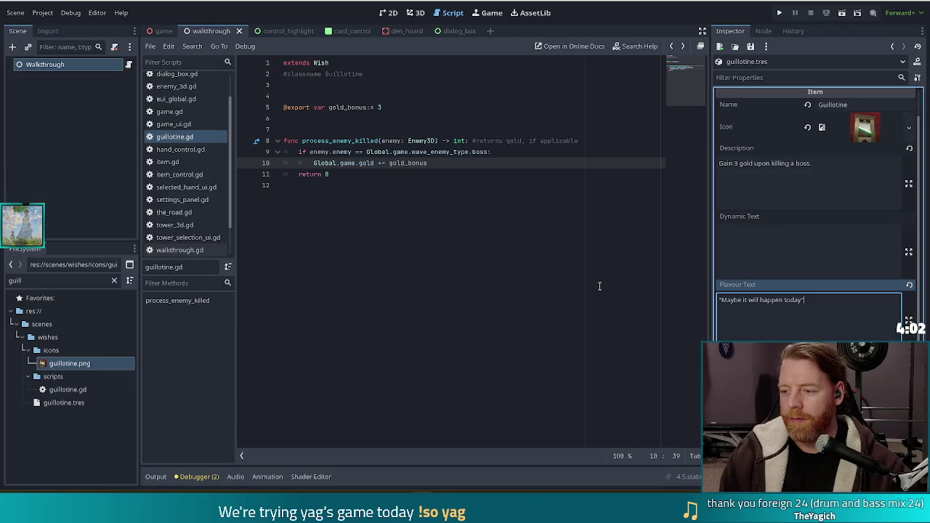
key("ctrl+s")
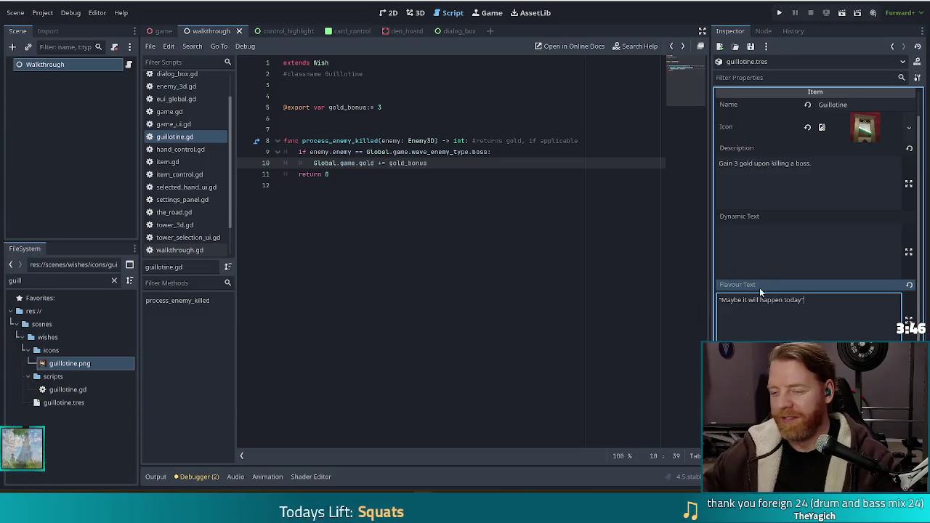
Commit the flavour text, save the wish again, and run the game to test it
left_click(764, 254)
left_click(843, 179)
key("ctrl+s")
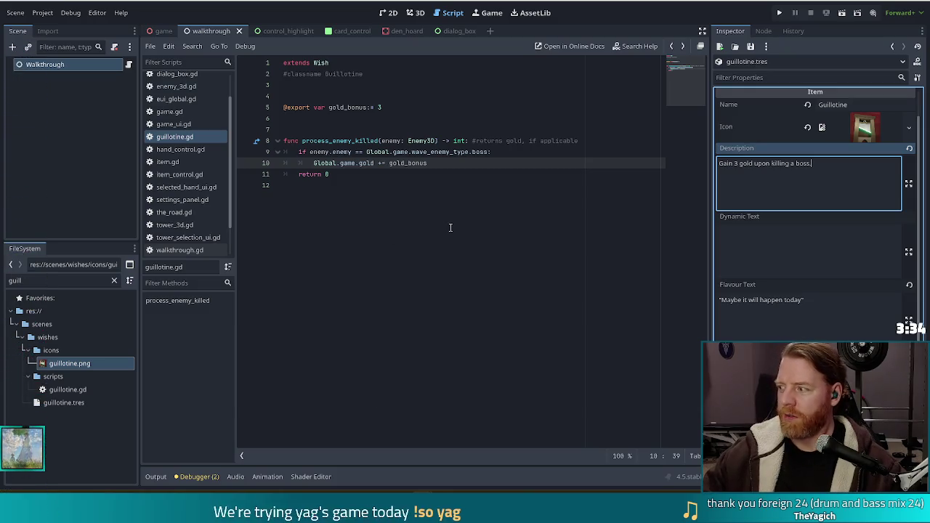
left_click(779, 13)
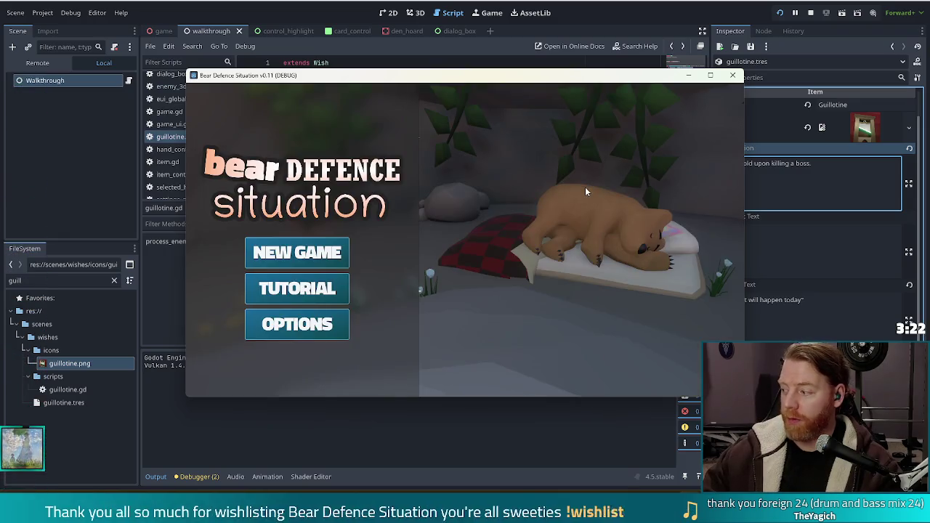
Start a new game and run 'add_wish girlboss' in the debug console
left_click(320, 255)
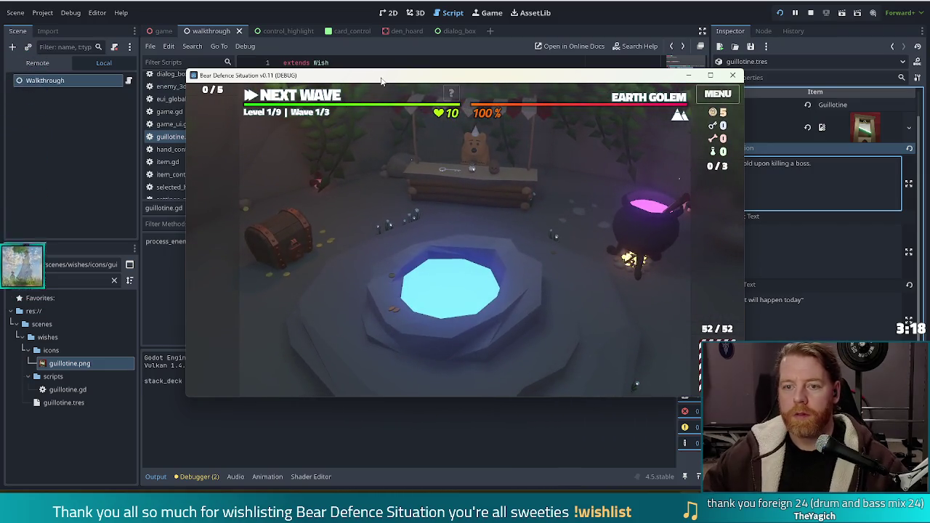
key("grave")
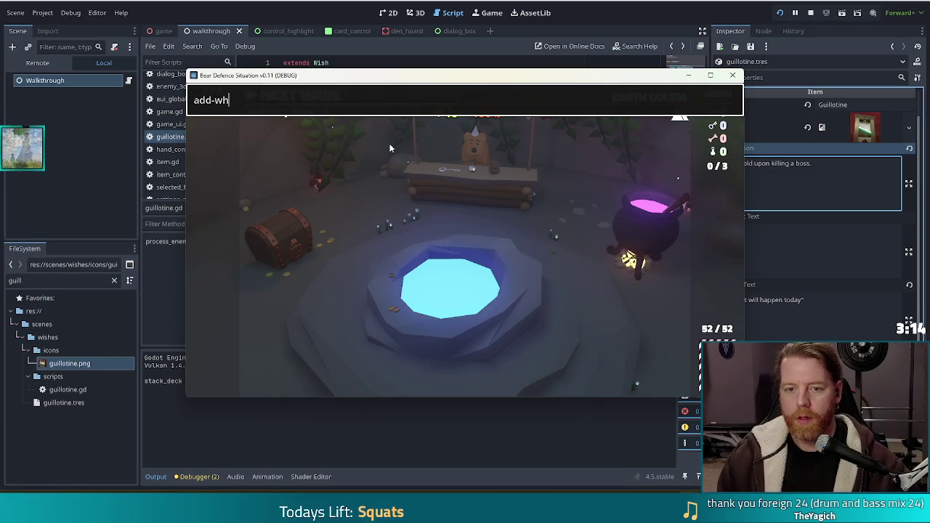
type("add_wish")
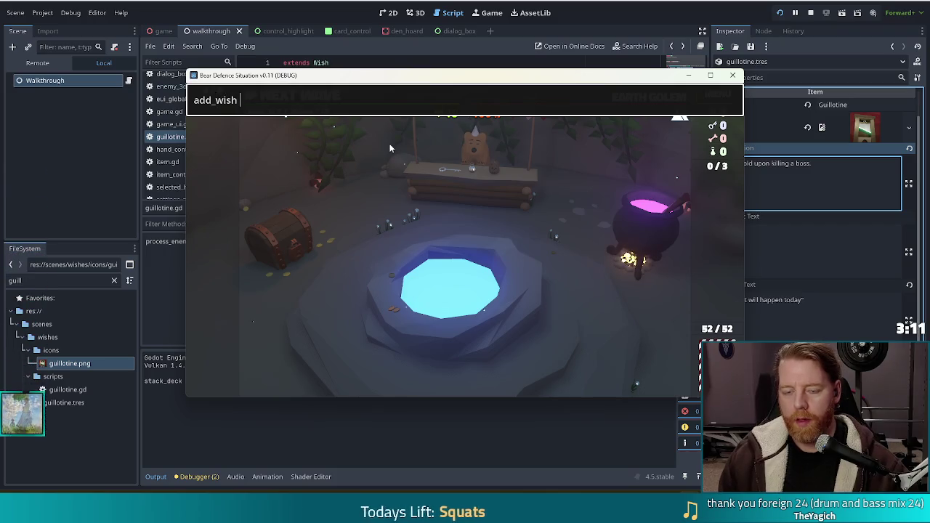
type("girlboss")
key("Return")
Change the command's wish name to 'guillotine' and run 'add_wish guillotine'
key("ctrl+shift+Left")
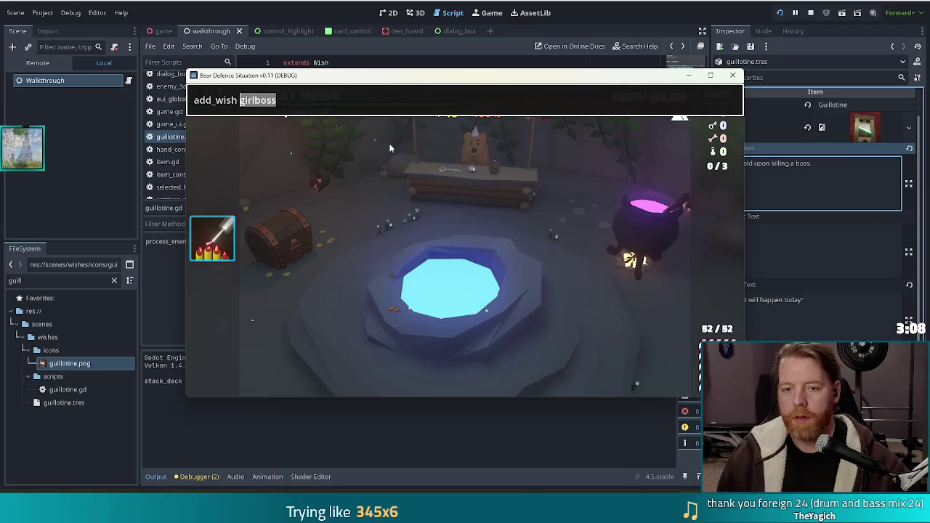
type("tine")
key("Return")
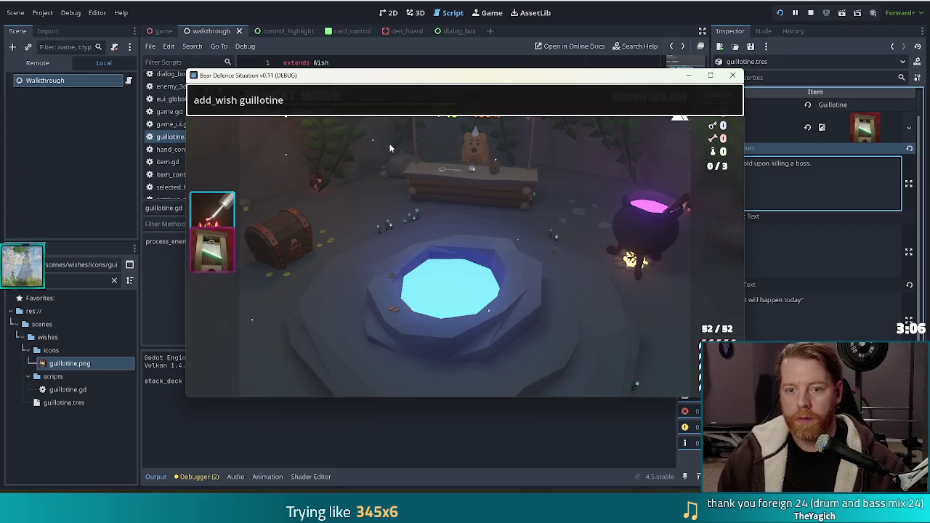
key("Escape")
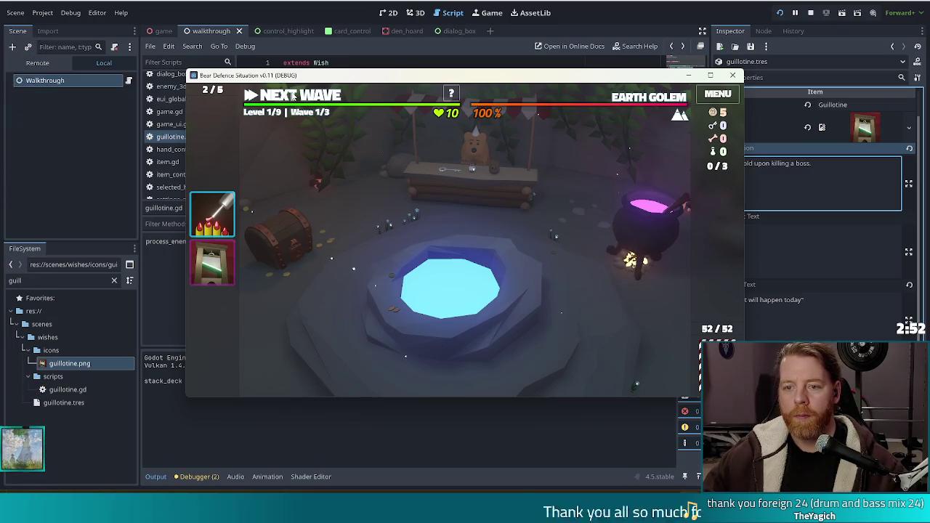
Discard two cards, play two pair (Aces and Jacks) and place a ballista beside the path loop
left_click(293, 95)
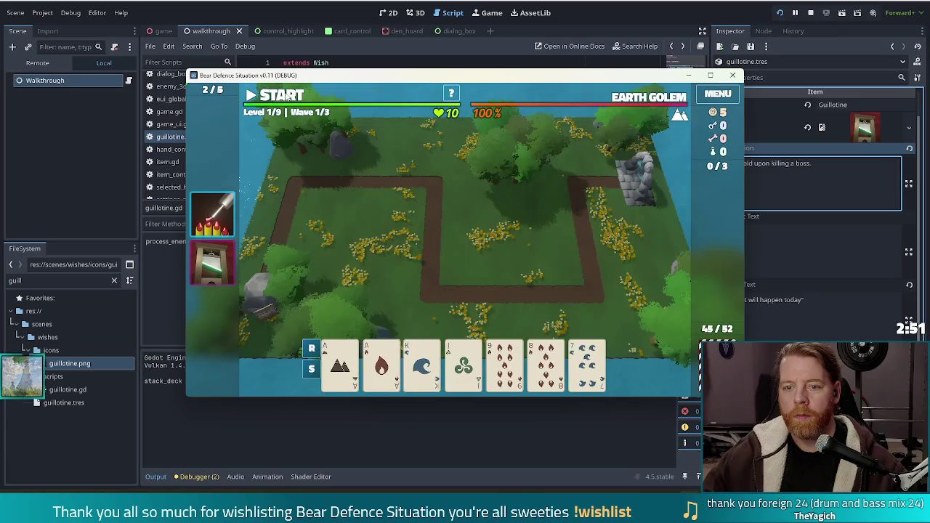
left_click(546, 363)
left_click(508, 365)
left_click(513, 299)
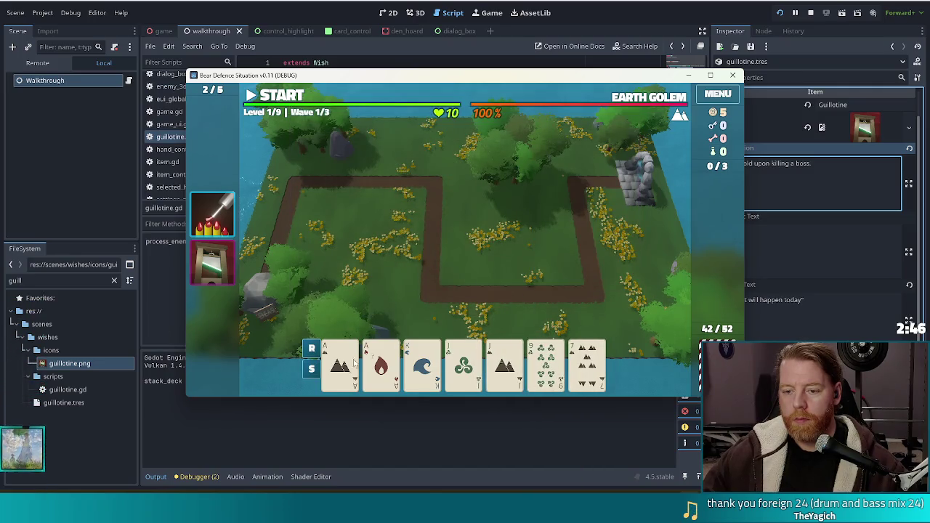
left_click(340, 363)
left_click(381, 363)
left_click(464, 364)
left_click(505, 363)
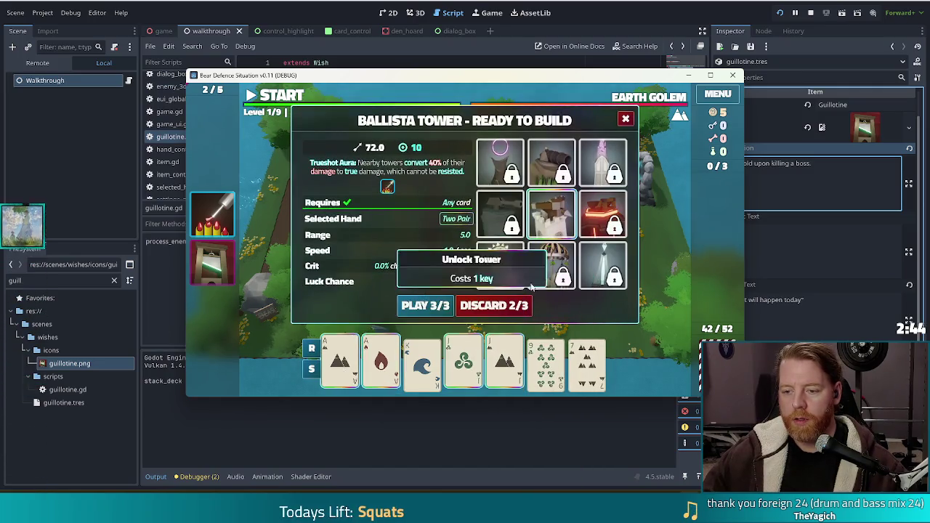
left_click(440, 306)
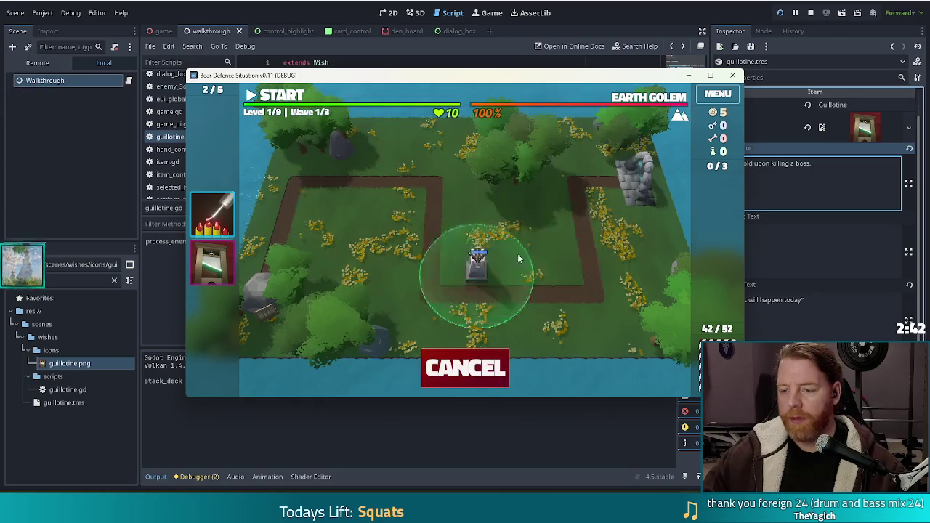
left_click(547, 255)
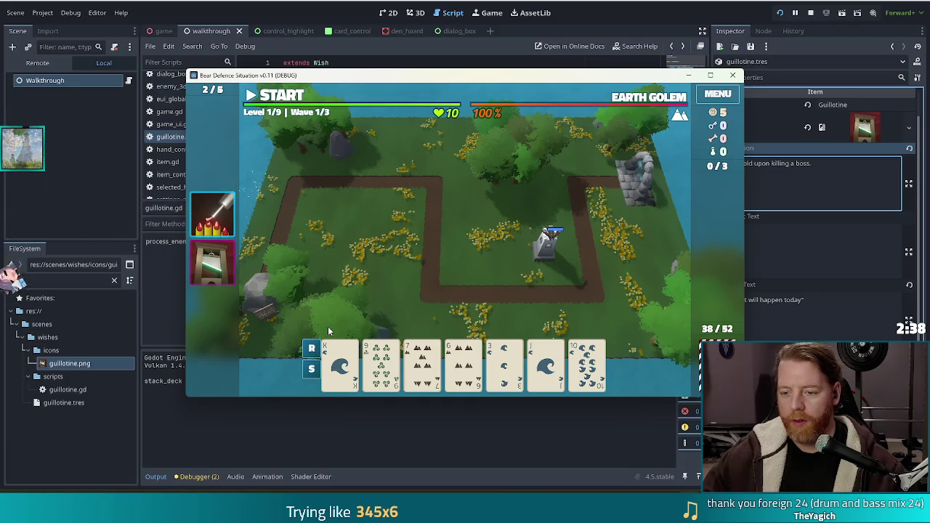
Discard two sets of three cards, then play a pair of 10s for a second ballista inside the loop
left_click(429, 367)
left_click(381, 363)
left_click(463, 364)
left_click(498, 306)
left_click(520, 381)
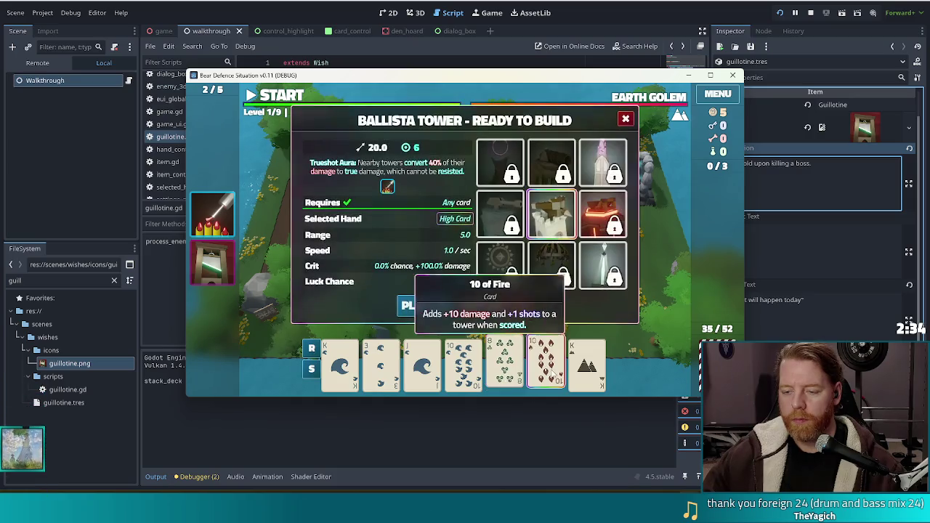
left_click(545, 368)
left_click(586, 367)
left_click(498, 304)
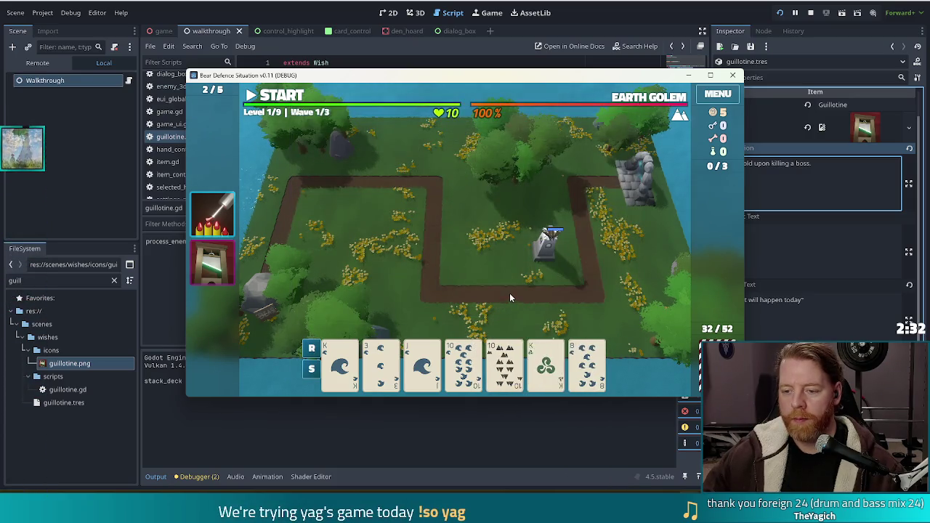
left_click(311, 348)
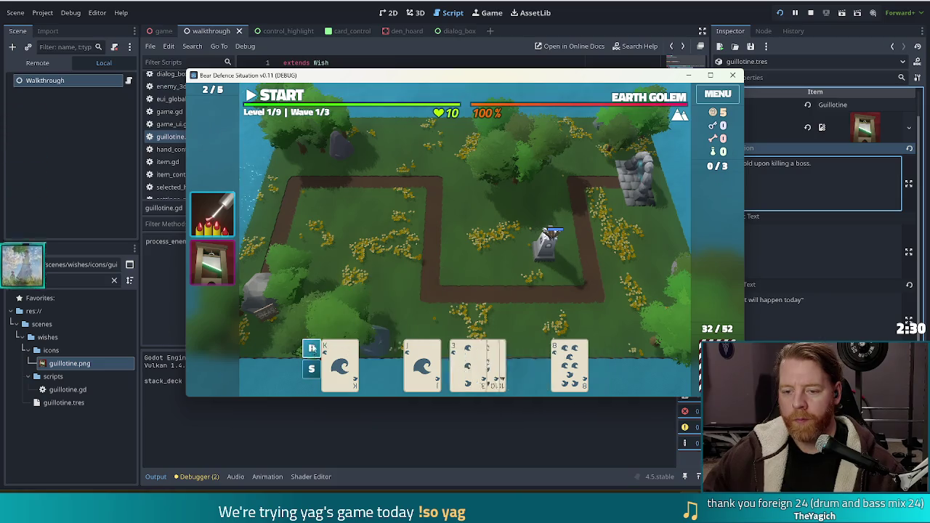
left_click(463, 363)
left_click(504, 363)
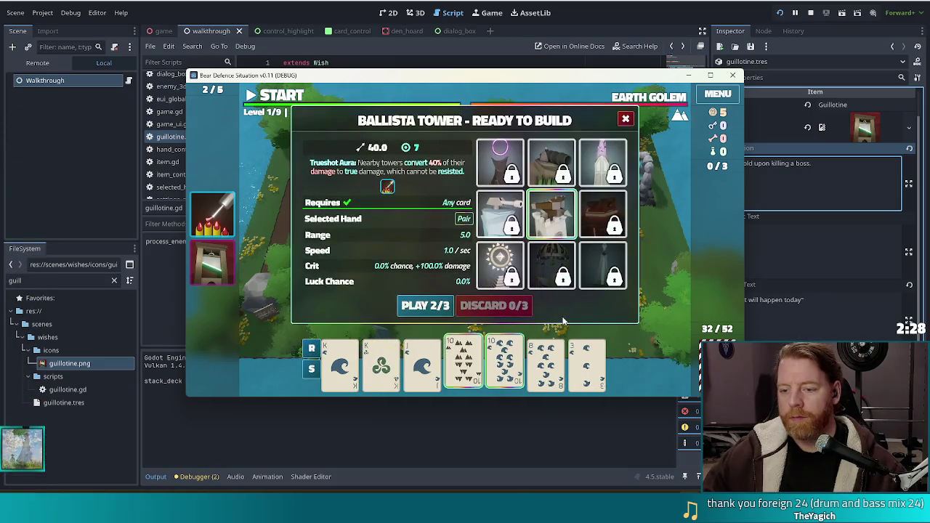
left_click(425, 305)
left_click(534, 303)
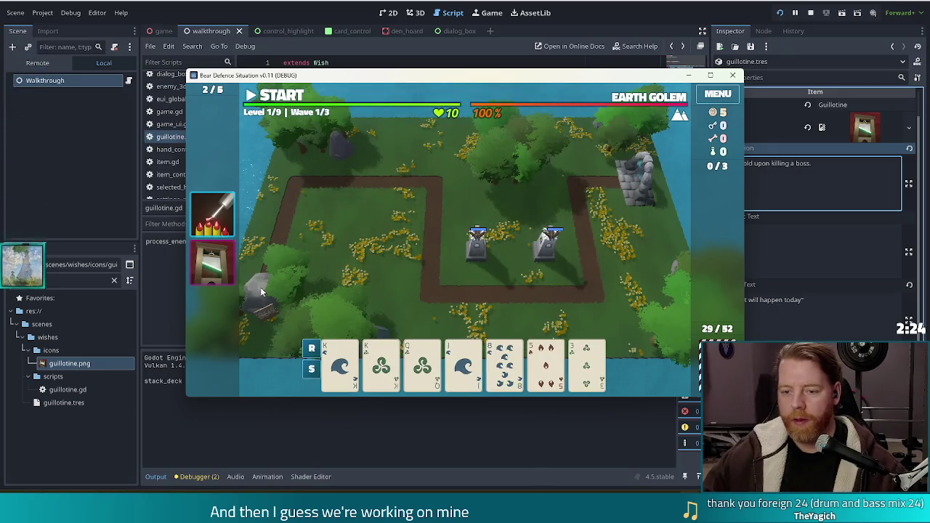
Play the pair of Kings and place a third ballista near the upper-left path
left_click(341, 363)
left_click(381, 363)
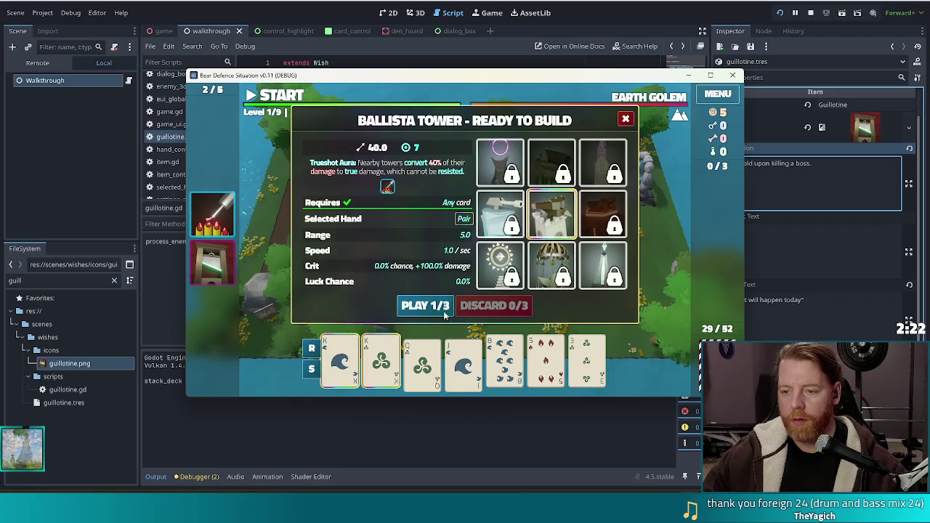
left_click(425, 305)
left_click(399, 212)
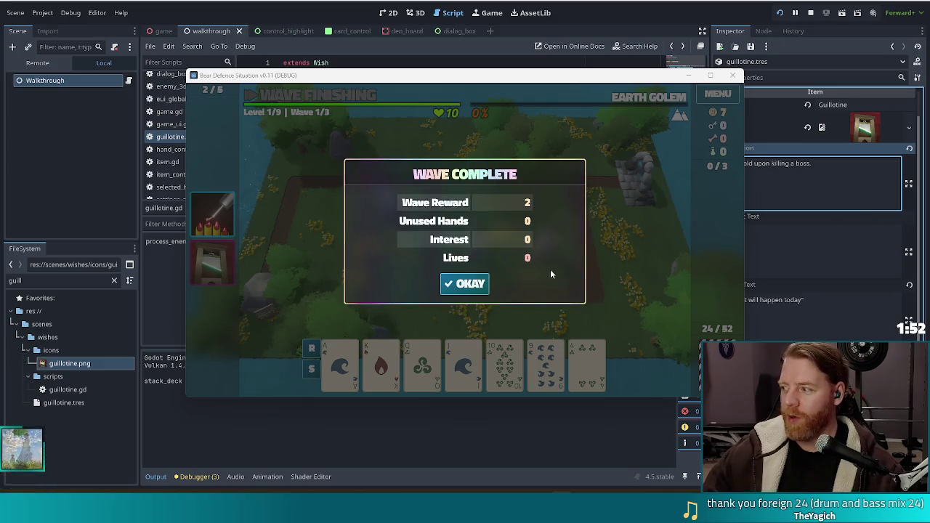
Place a fourth ballista at the top-left path and clear wave 2, reaching 12 gold
left_click(465, 283)
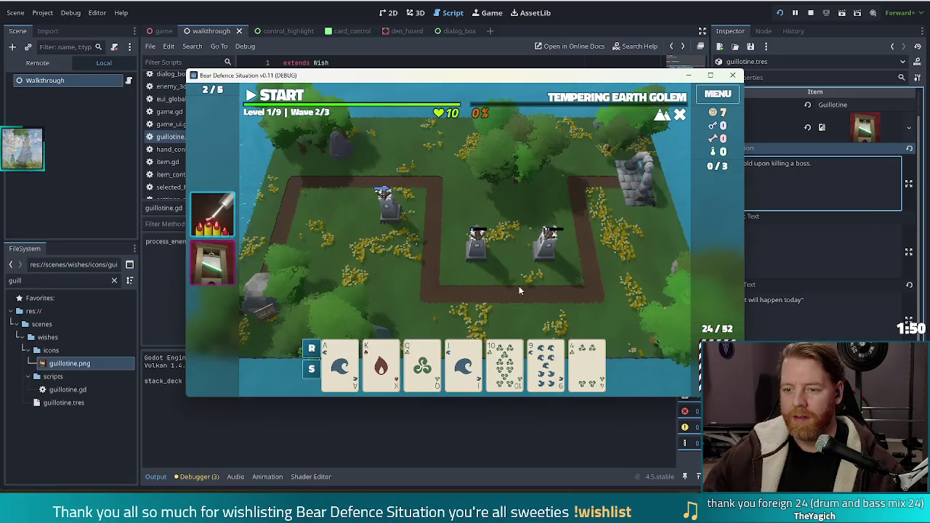
left_click(517, 321)
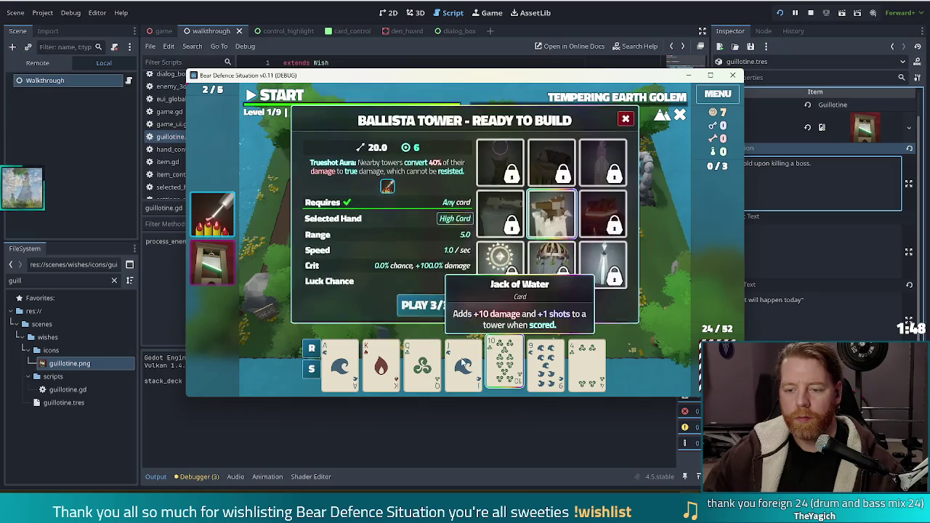
left_click(423, 363)
left_click(340, 364)
left_click(425, 306)
left_click(325, 212)
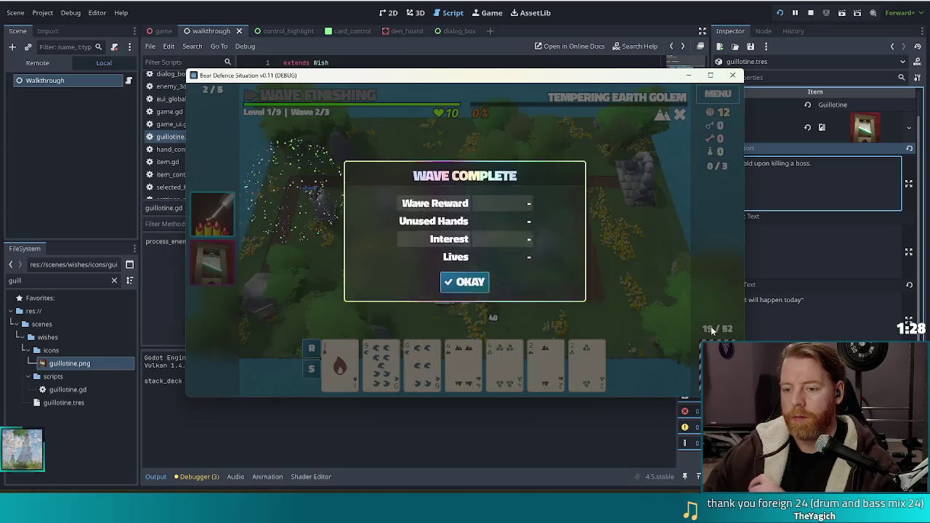
left_click(448, 289)
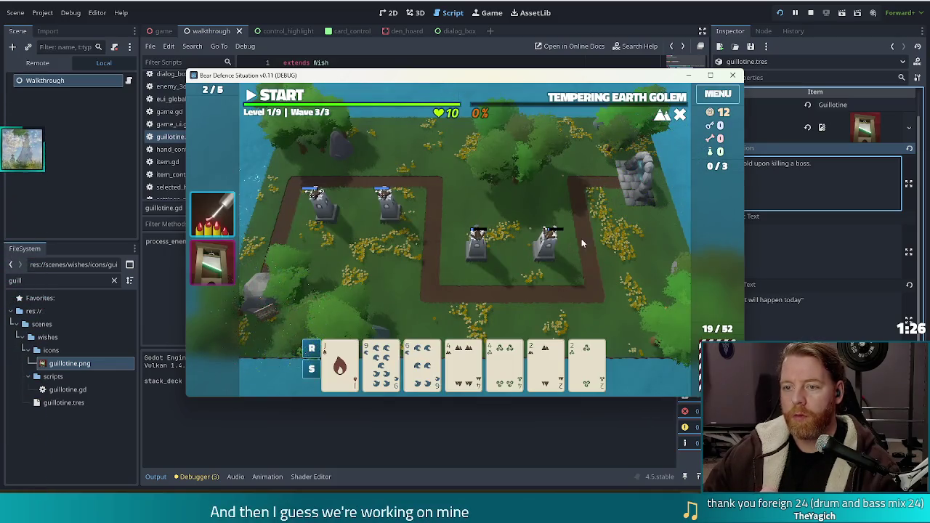